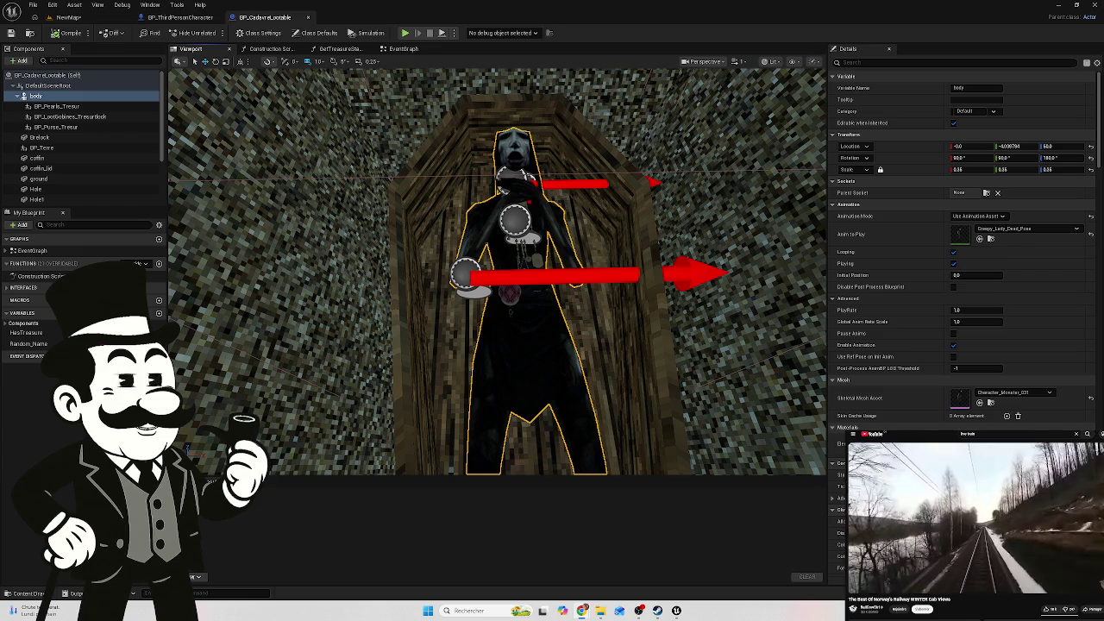
Select the coffin's body component, then browse to Content > Blueprint > BP_Tresor in the Content Drawer
left_click(38, 103)
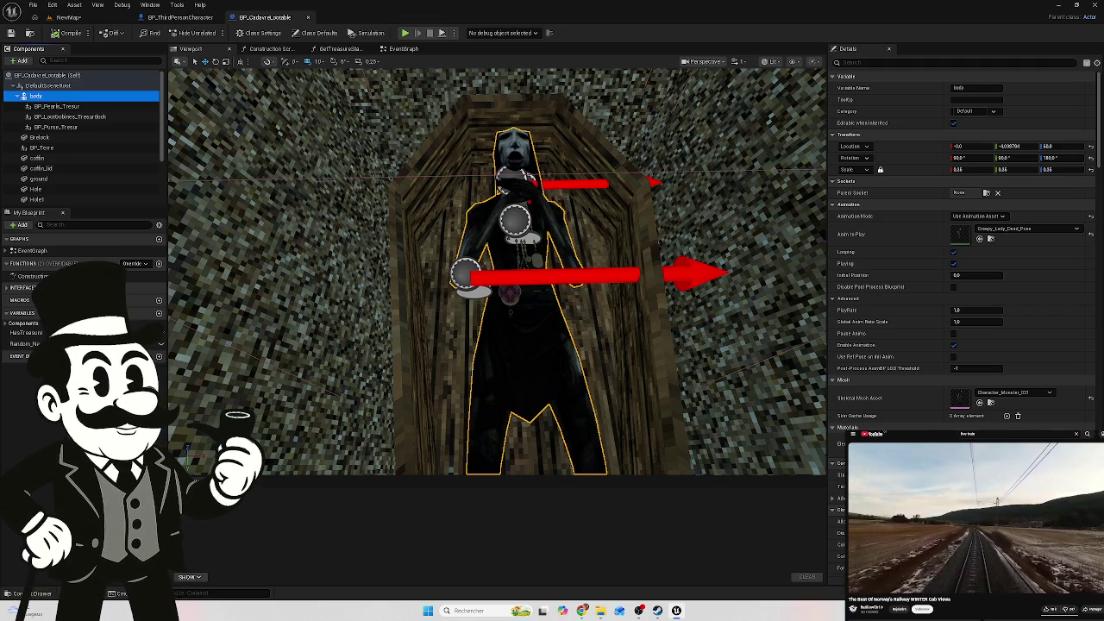
key("ctrl+space")
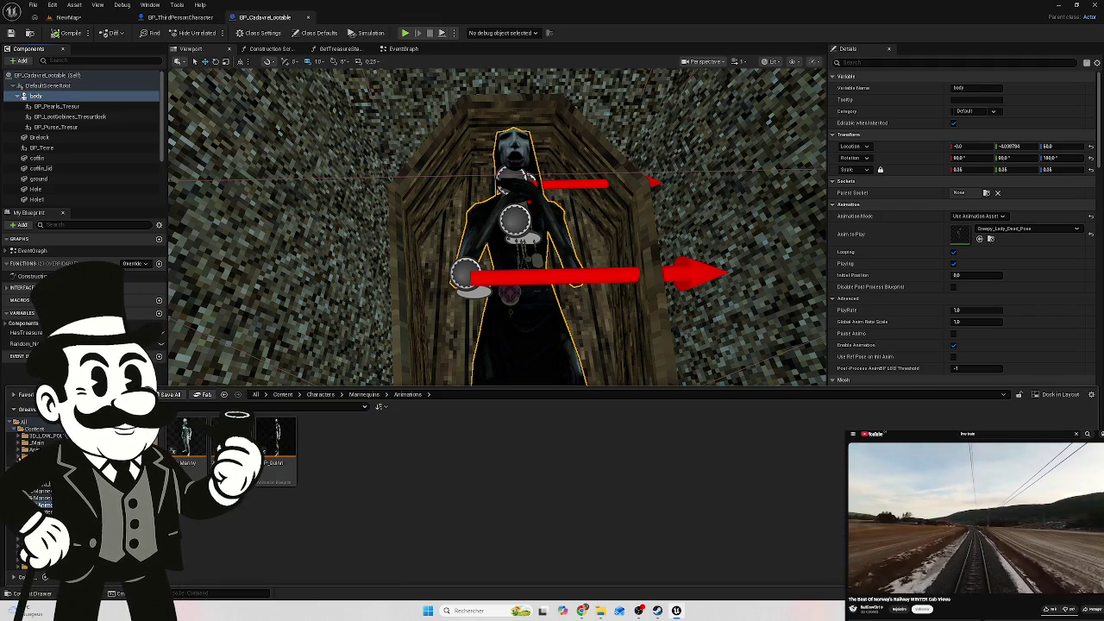
left_click(35, 428)
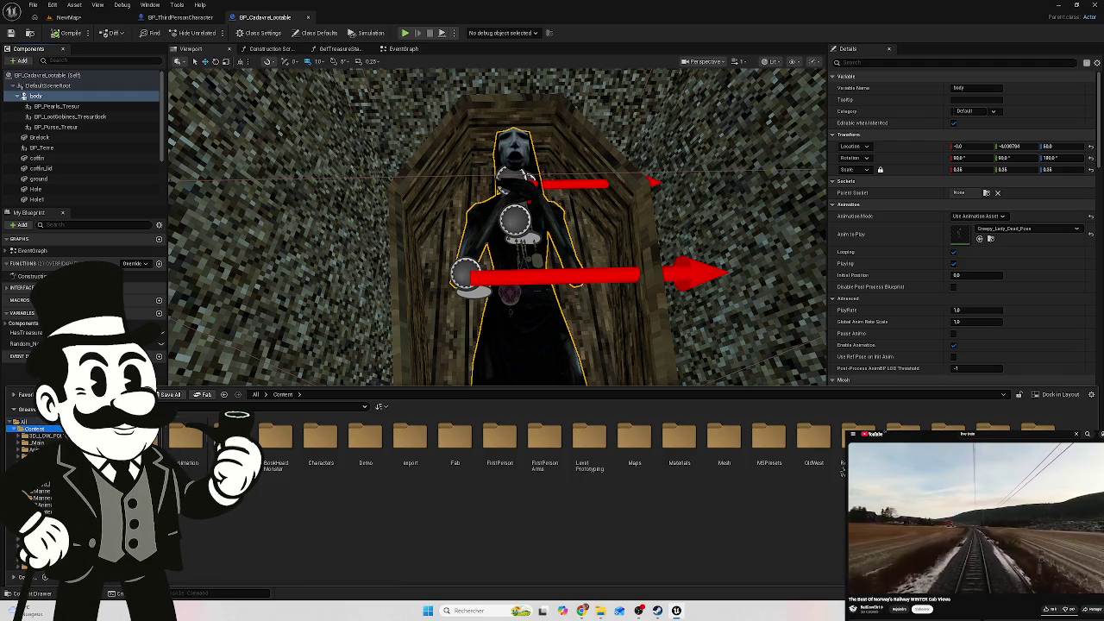
double_click(230, 439)
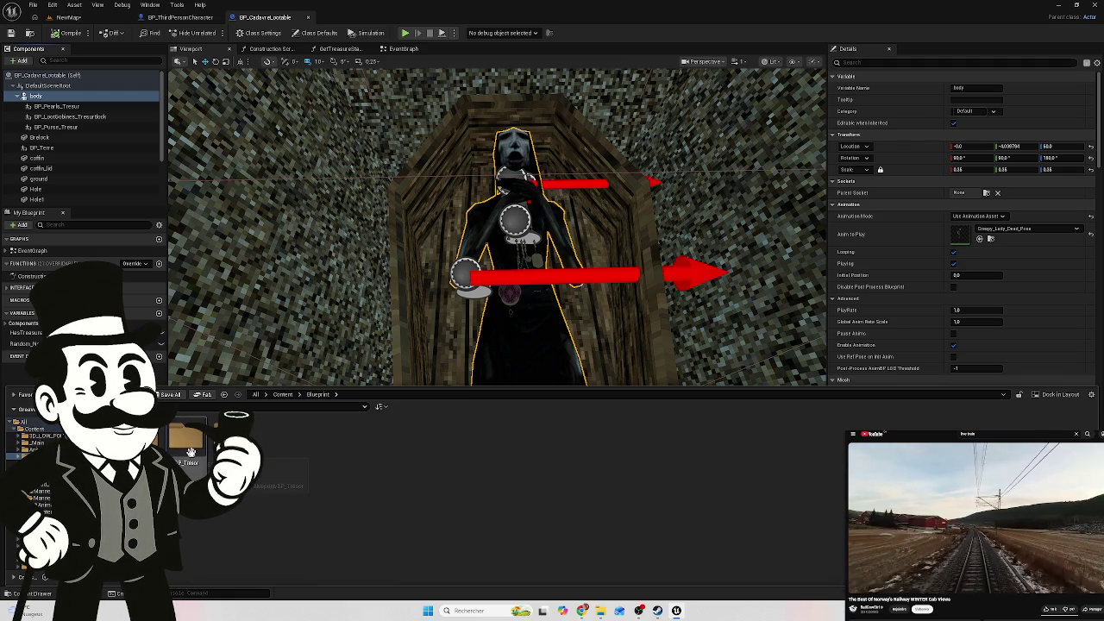
double_click(191, 452)
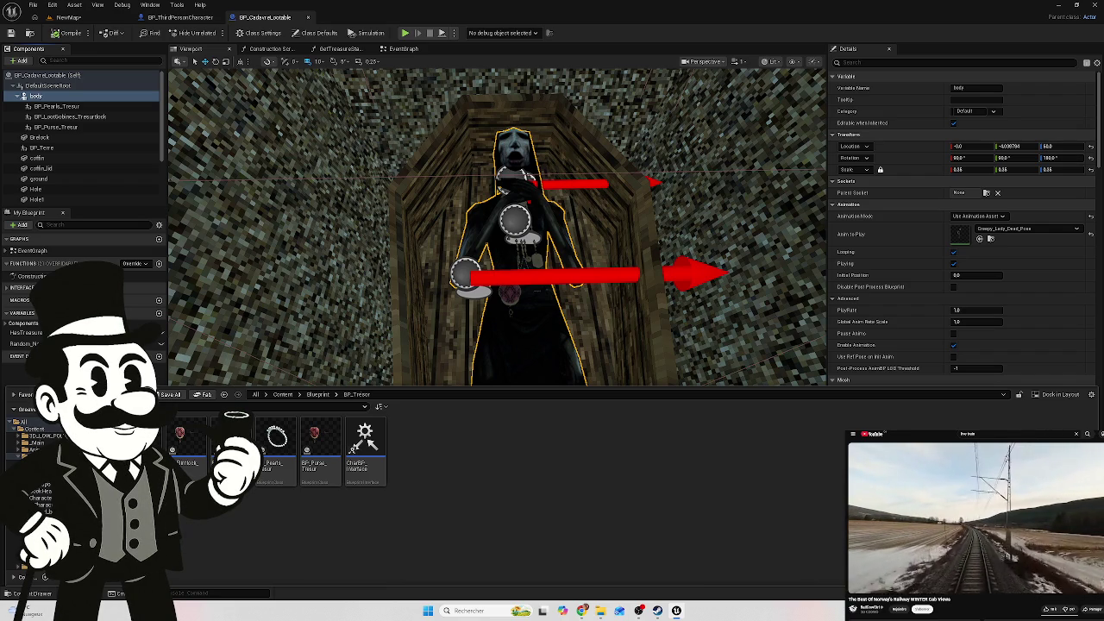
Create a new Actor blueprint class in BP_Tresor named Object_Spawner
right_click(432, 464)
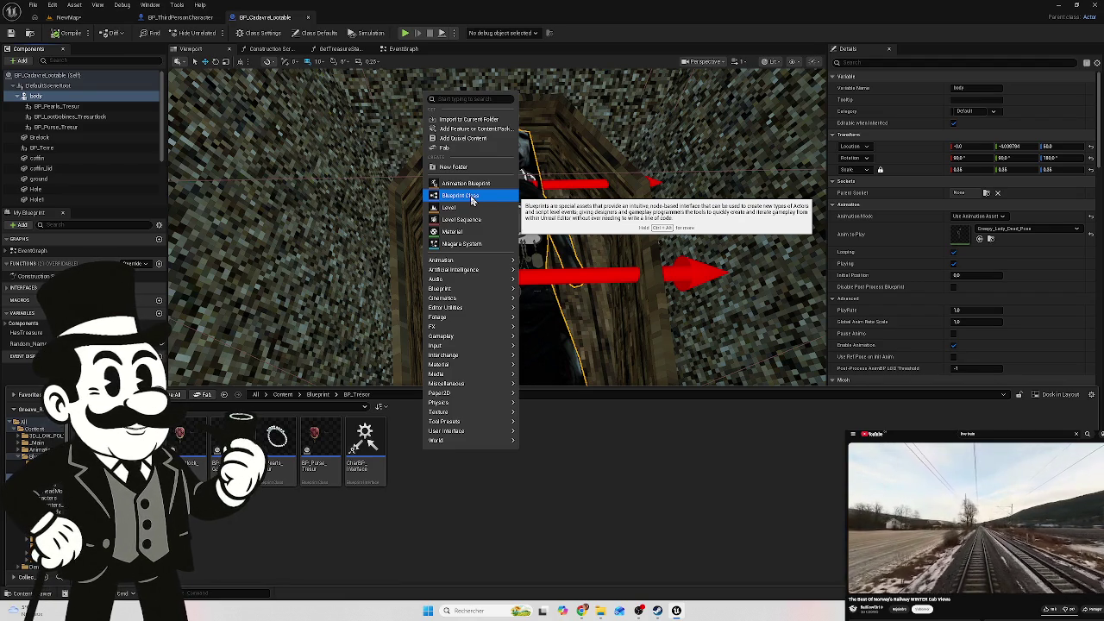
left_click(472, 197)
left_click(457, 226)
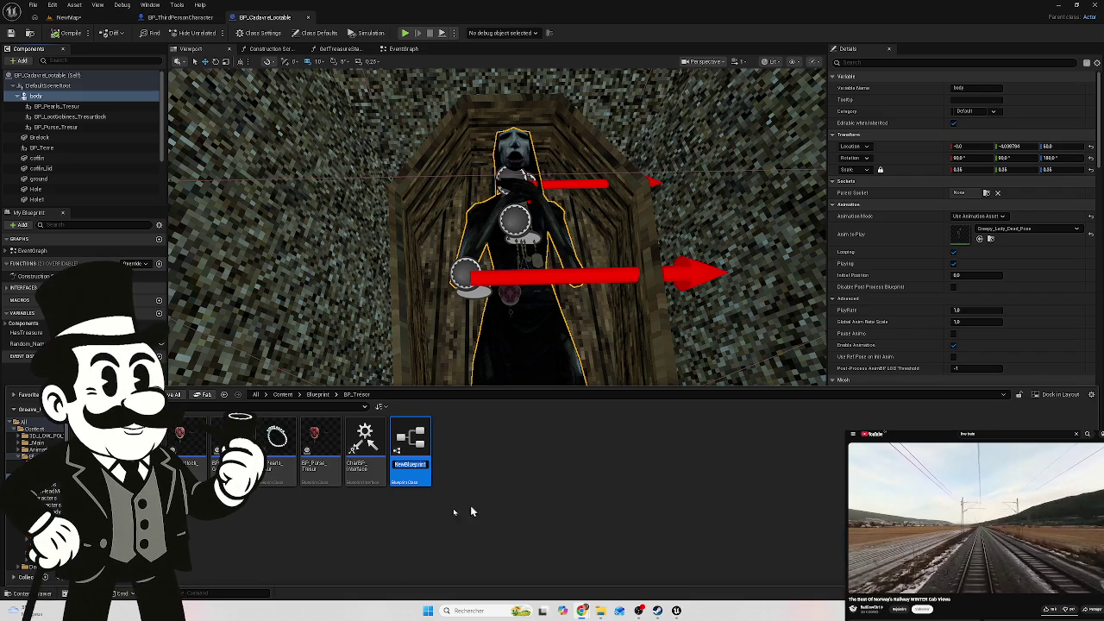
type("Object_Spawner")
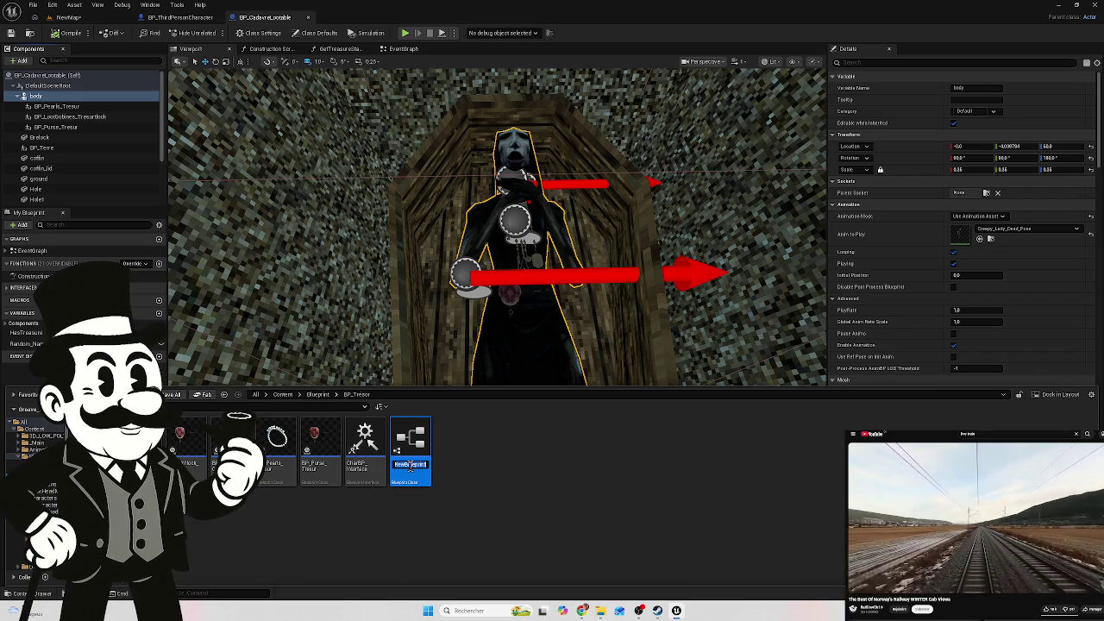
key("Return")
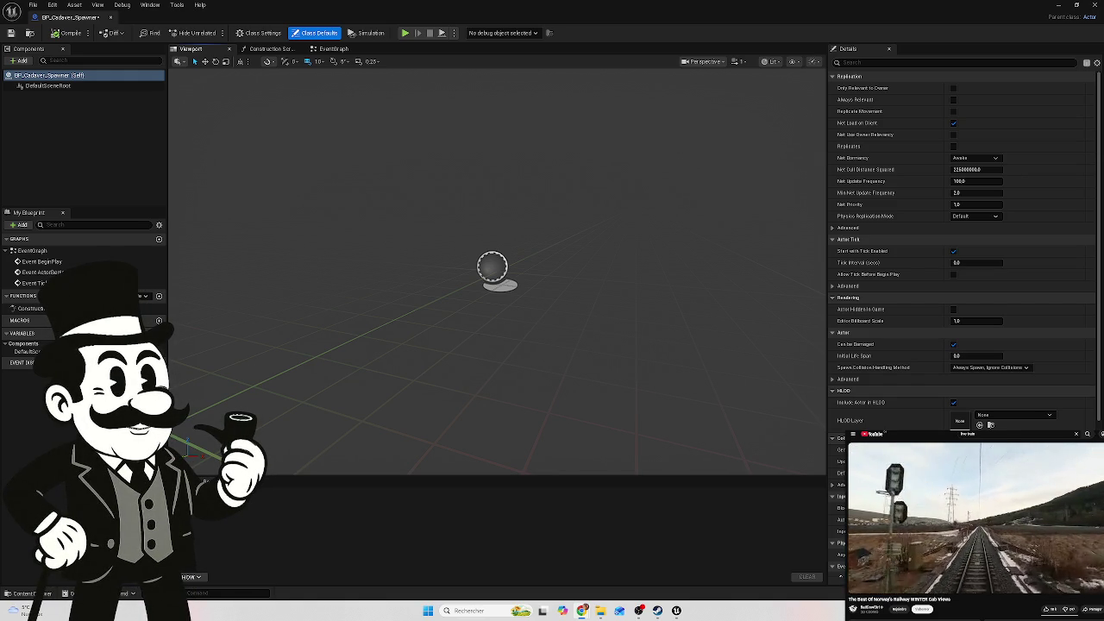
Add a Skeletal Mesh component under the scene root, keeping the default name SkeletalMesh
left_click(19, 60)
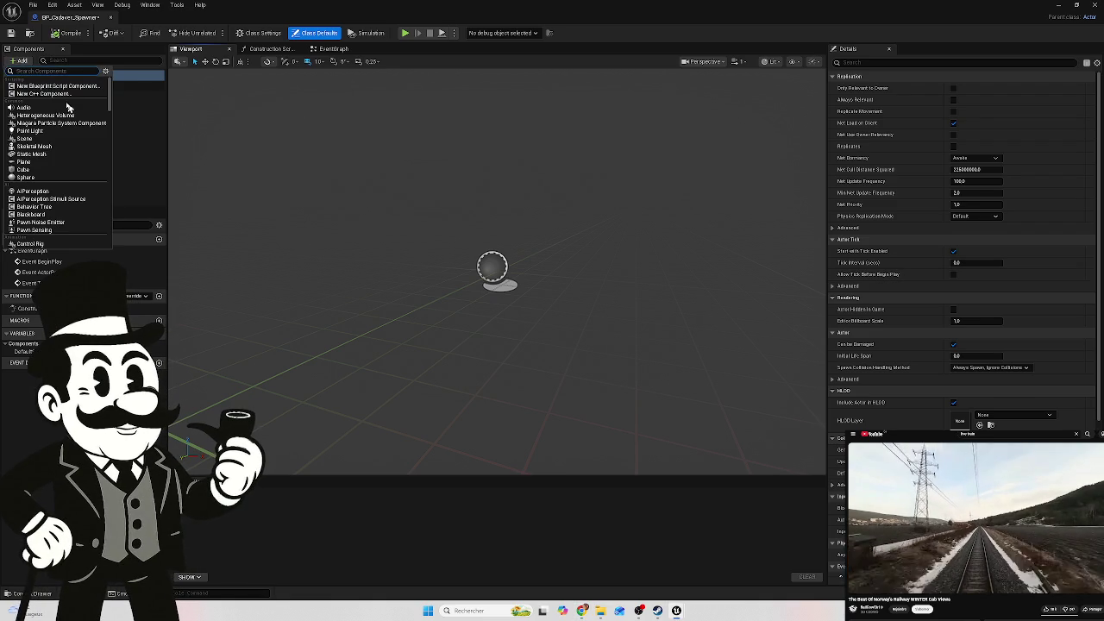
type("skel")
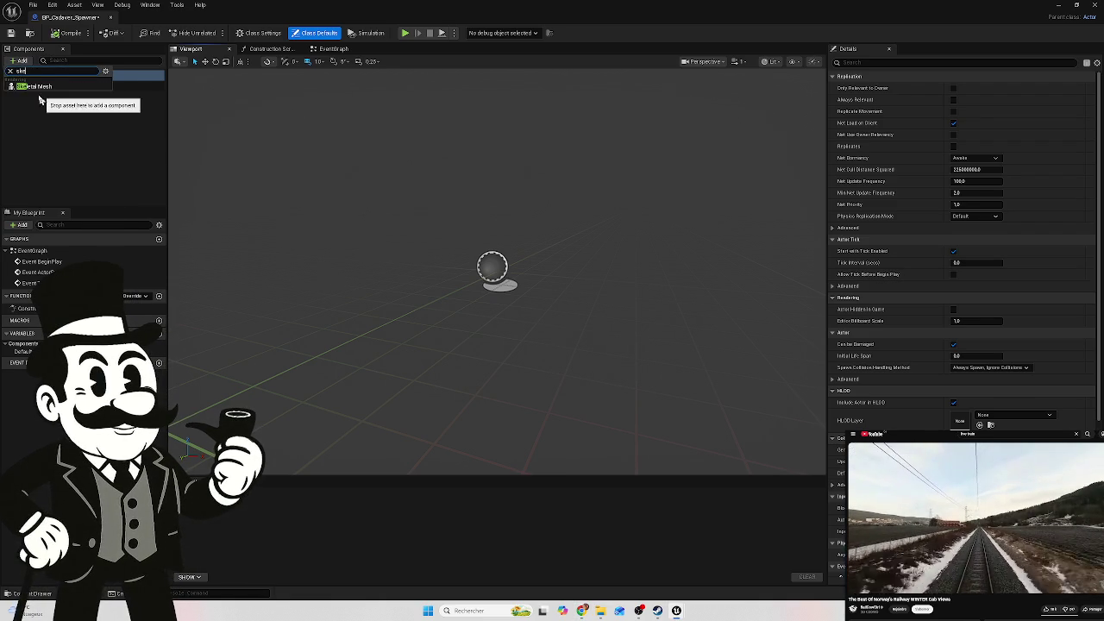
left_click(31, 91)
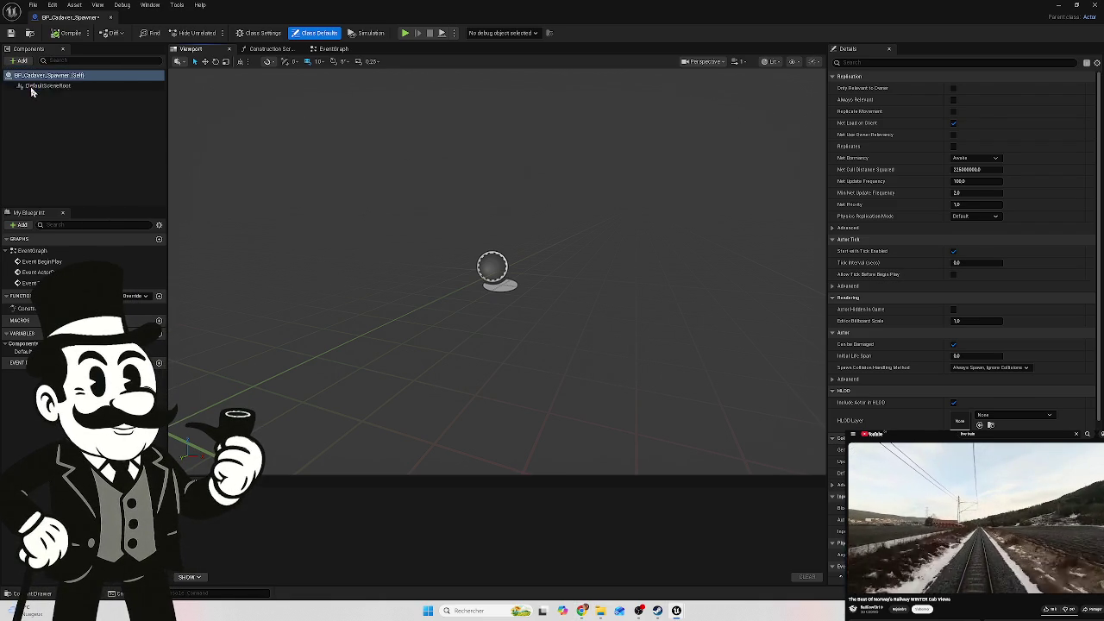
left_click(69, 149)
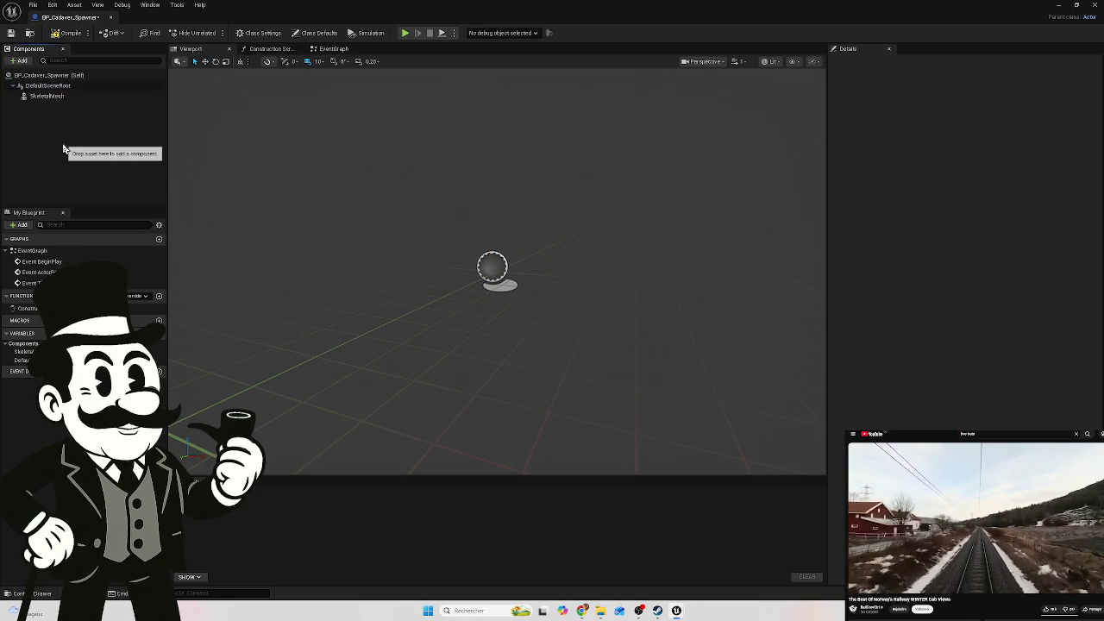
left_click(49, 97)
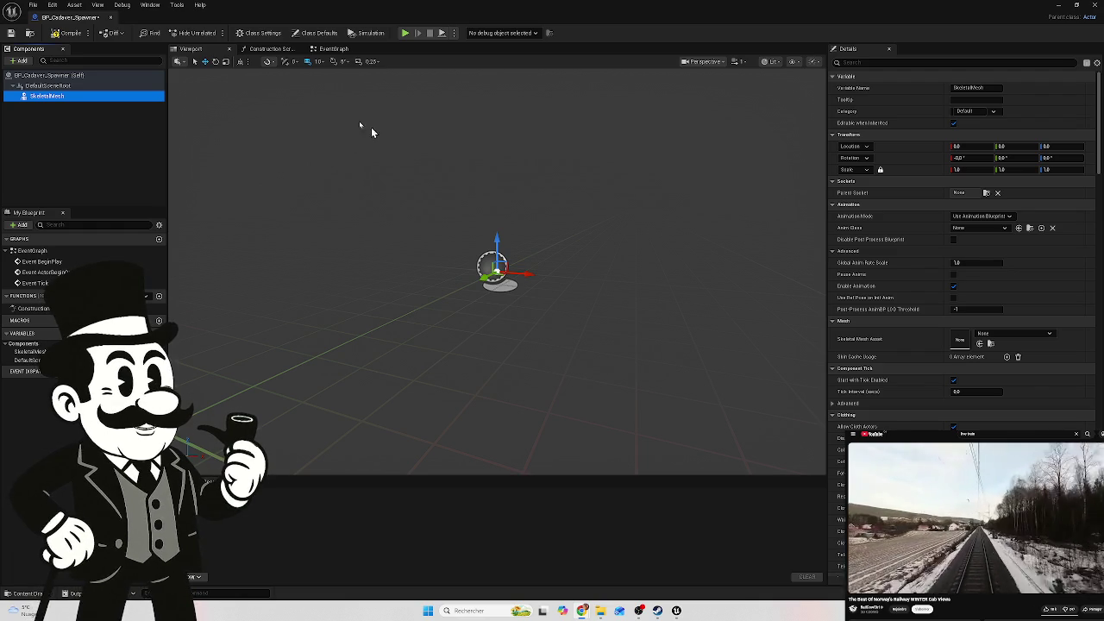
left_click(334, 50)
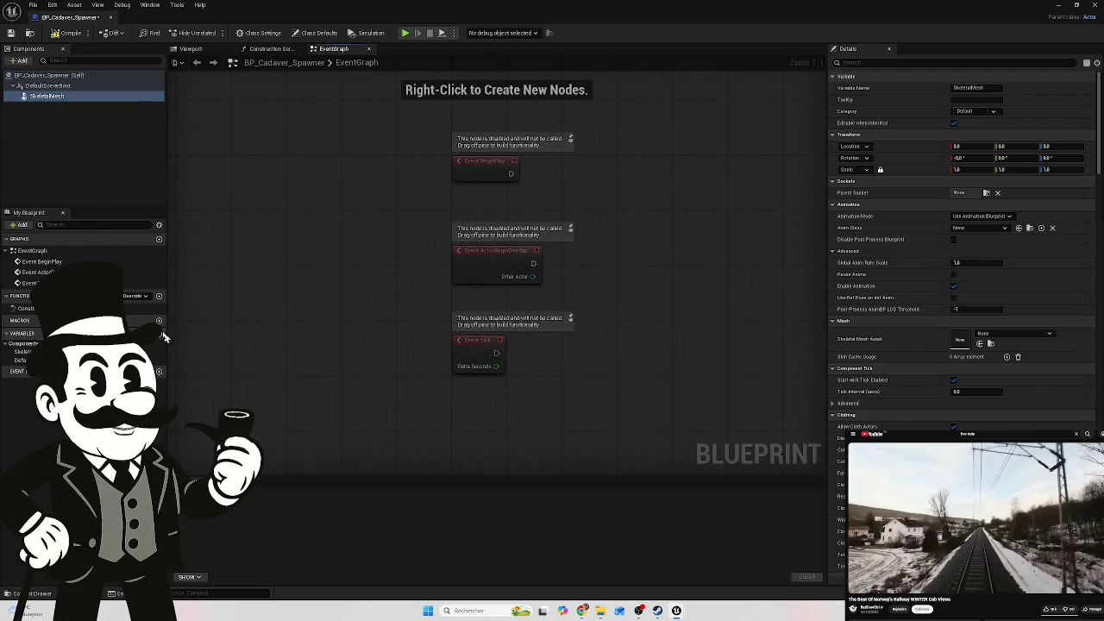
Add a new variable typed as a Skeletal Mesh object reference array and compile
left_click(160, 333)
type("Skele")
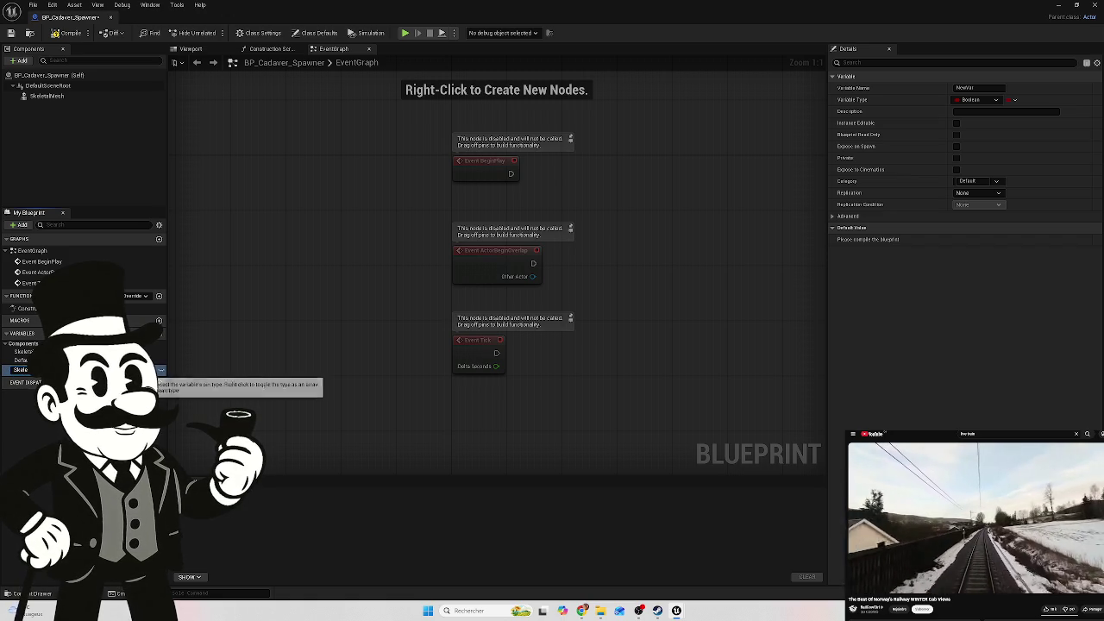
key("Return")
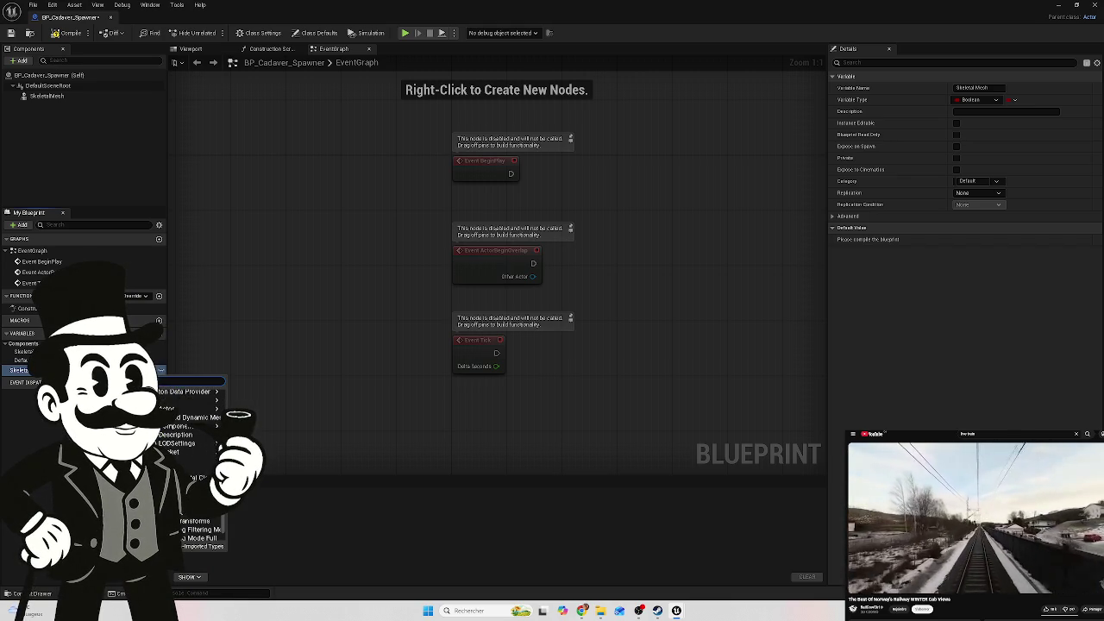
mouse_move(207, 399)
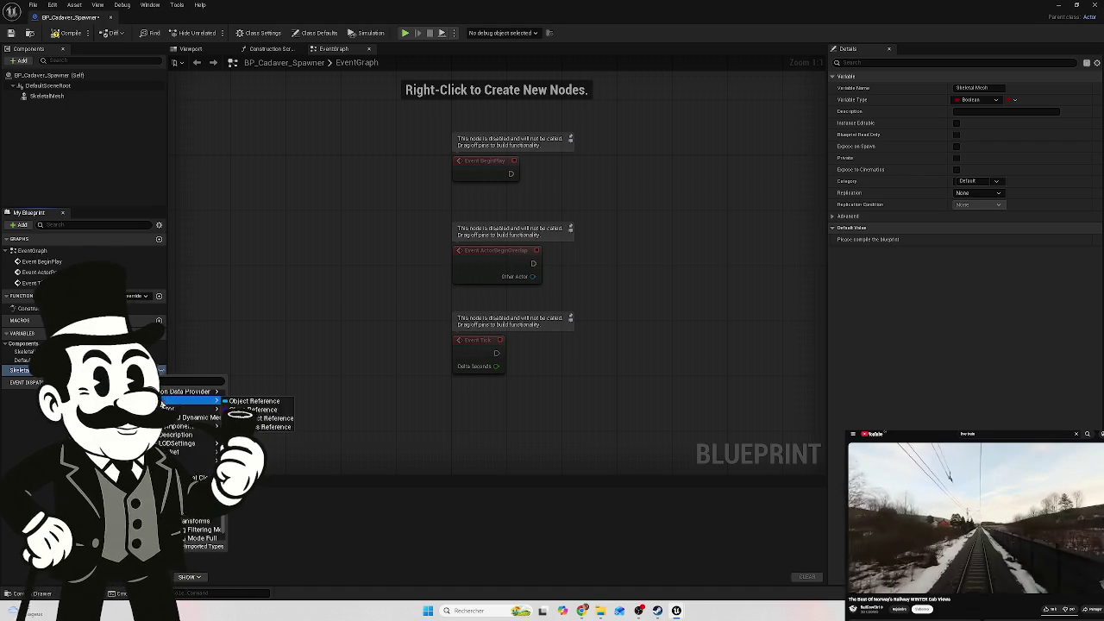
left_click(255, 401)
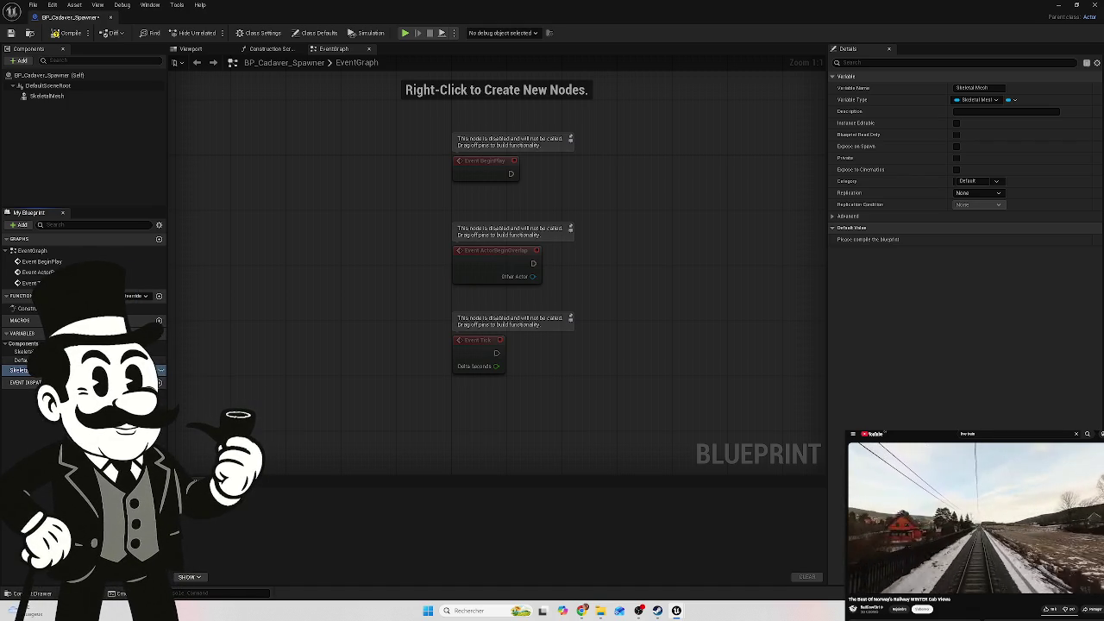
left_click(1011, 100)
left_click(1004, 125)
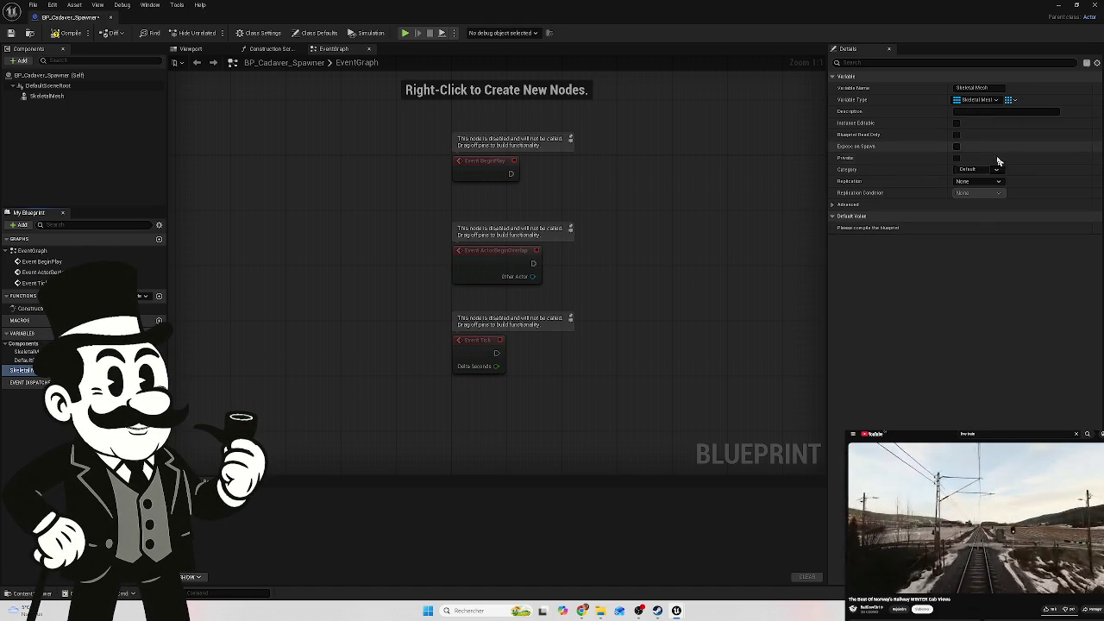
left_click(66, 33)
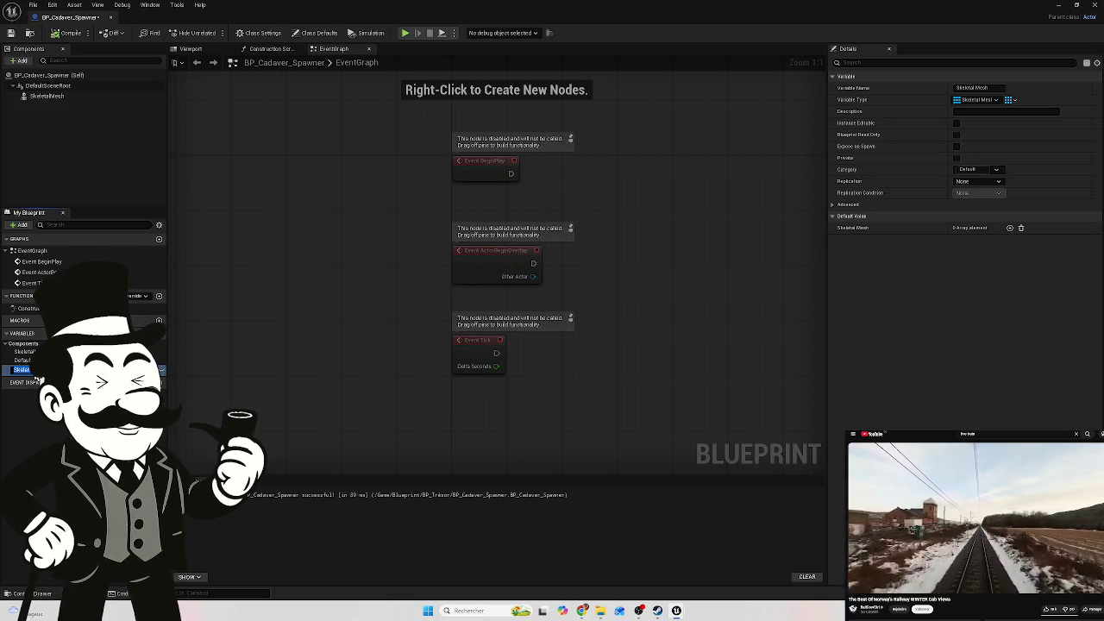
Rename the new array variable to Dead_Body_Liste
type("B")
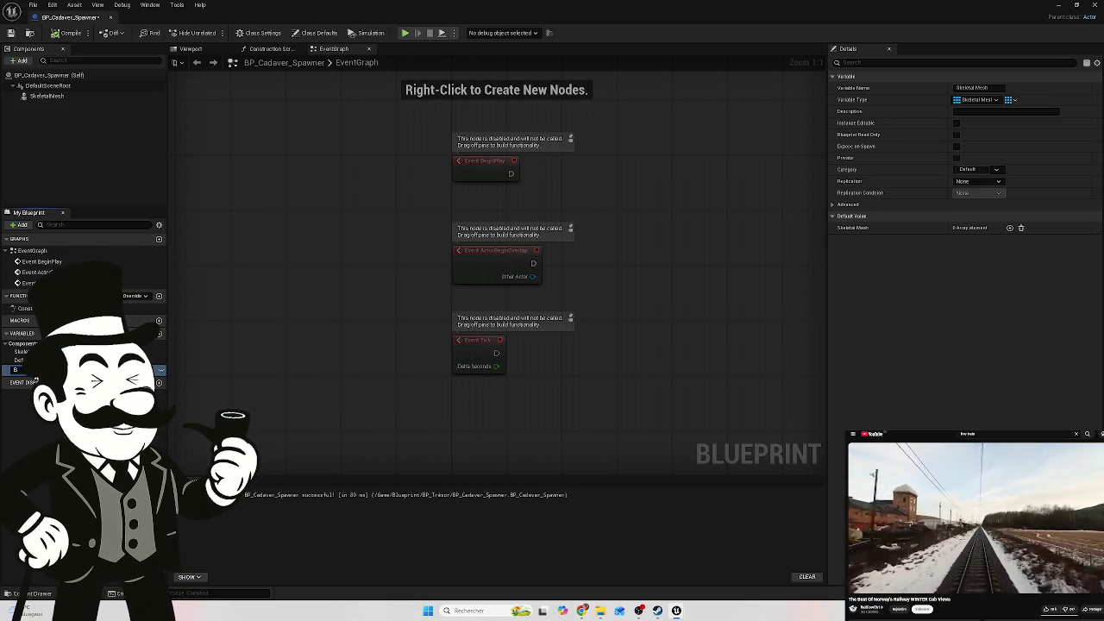
type("od")
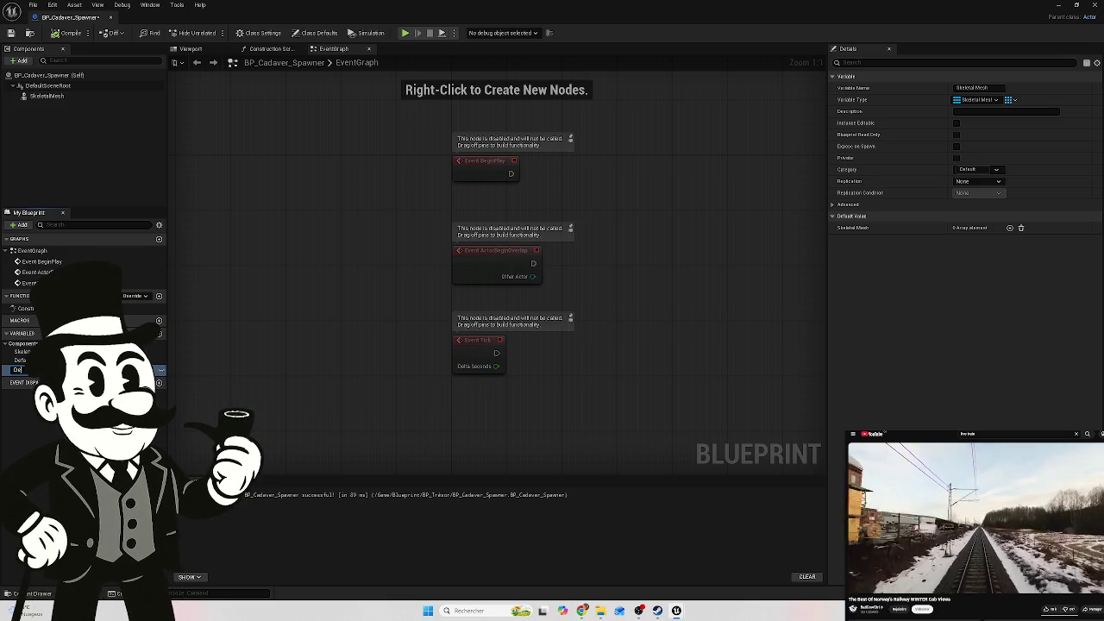
key("BackSpace")
key("BackSpace")
key("BackSpace")
type("Dea")
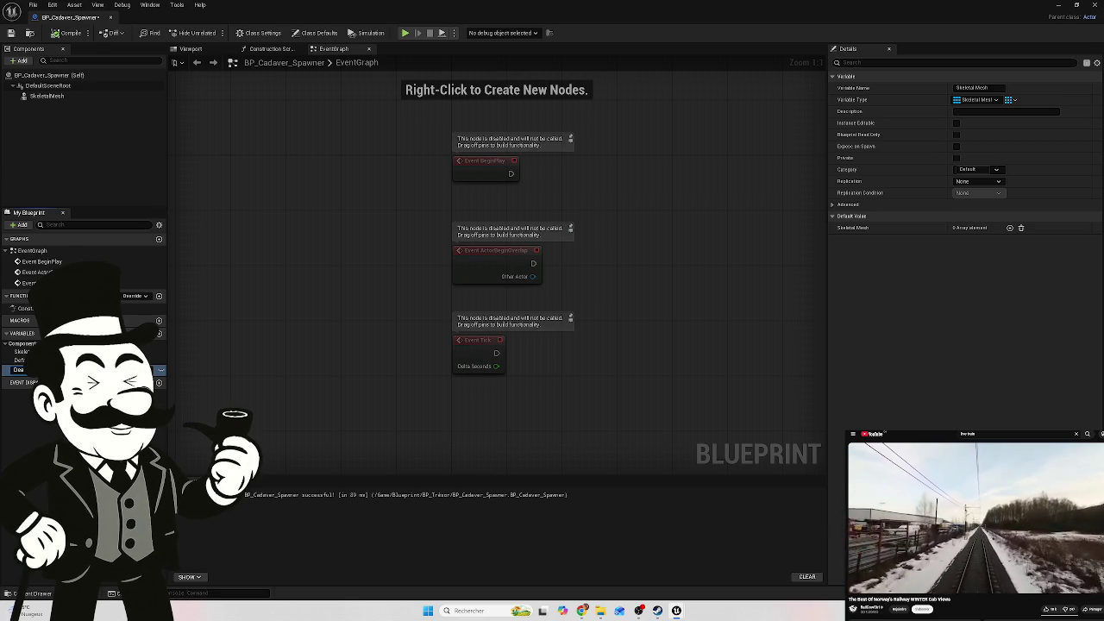
type("d")
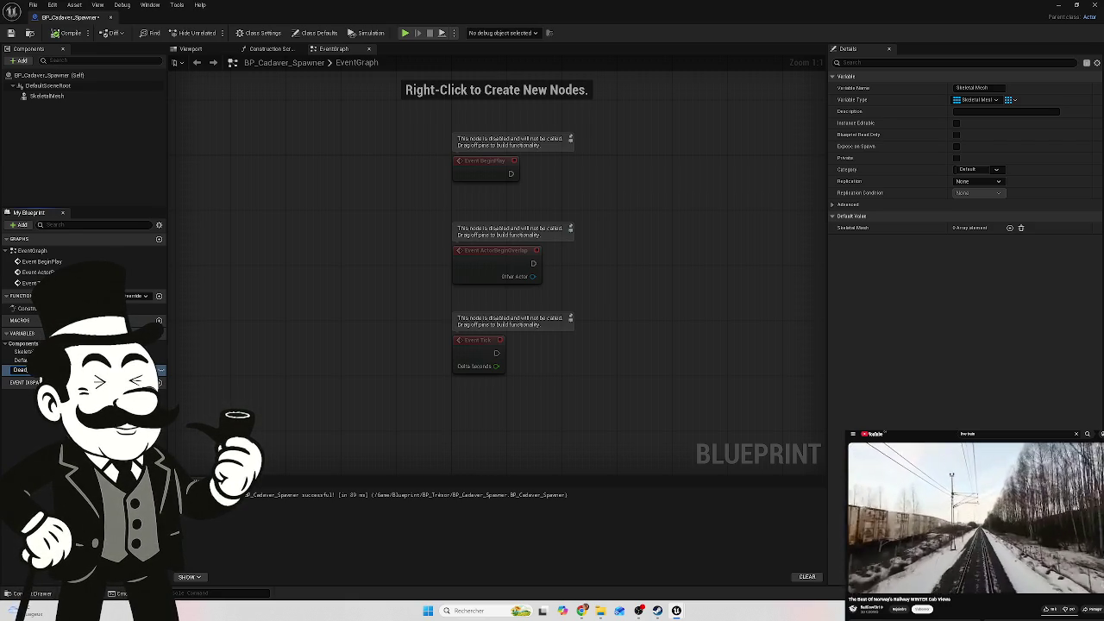
key("Return")
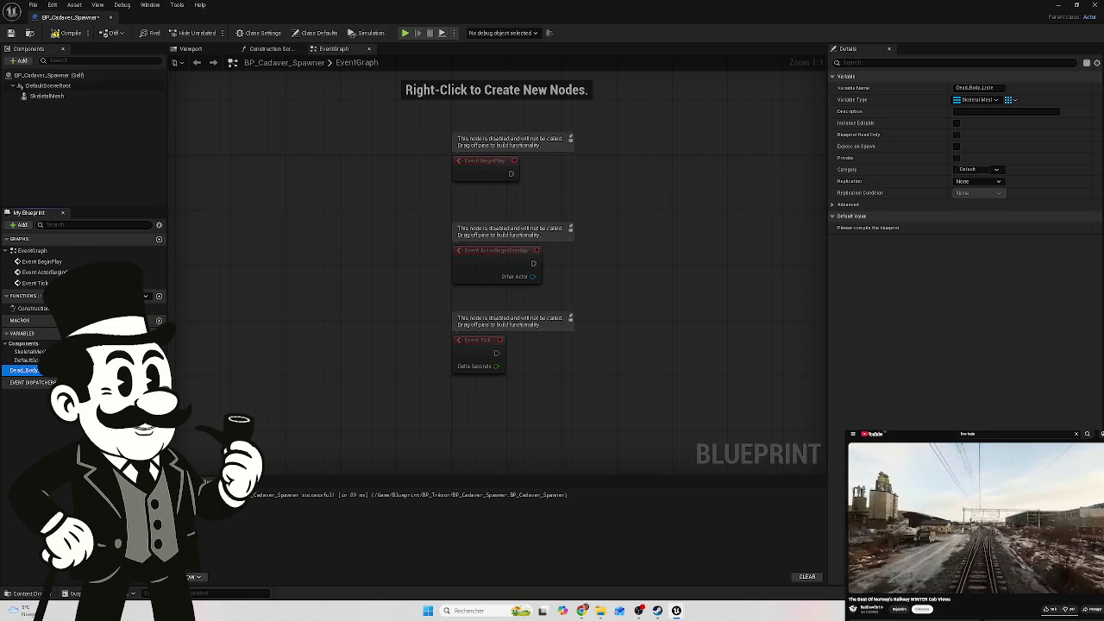
Drop a Get node for Dead_Body_Liste into the Event Graph
left_click(26, 308)
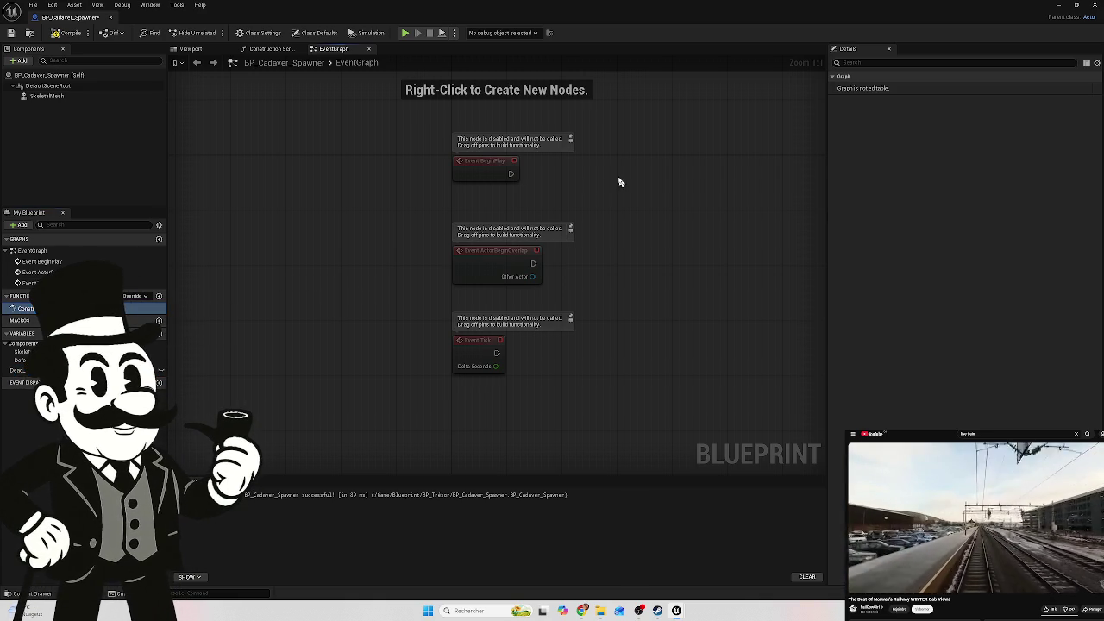
left_click_drag(619, 180, 544, 230)
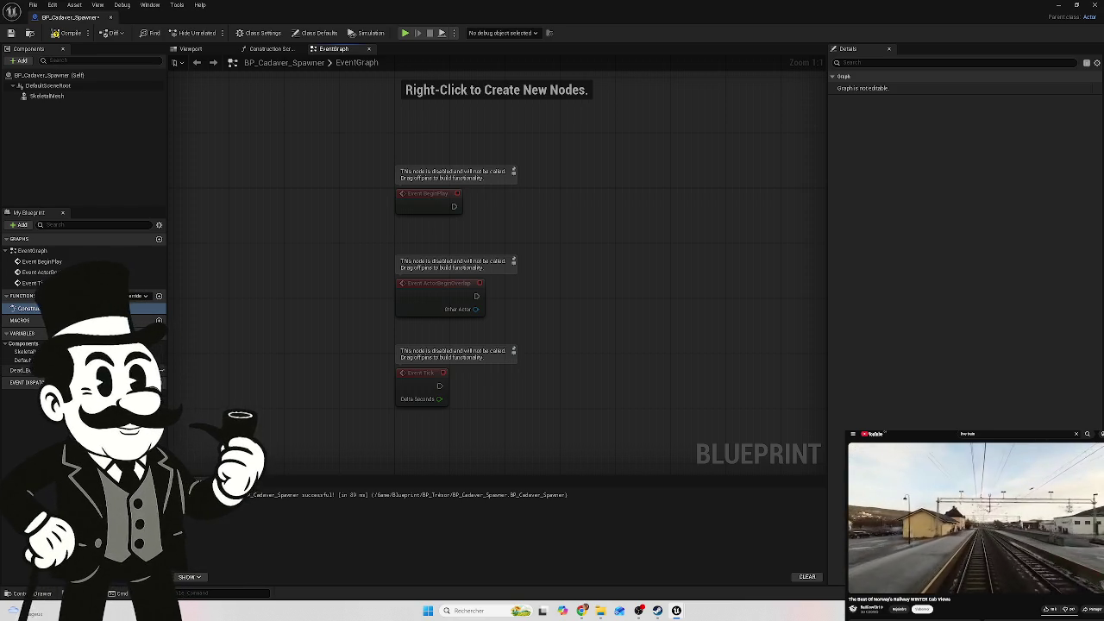
mouse_move(19, 370)
left_mouse_down()
mouse_move(616, 214)
mouse_move(576, 233)
left_mouse_up()
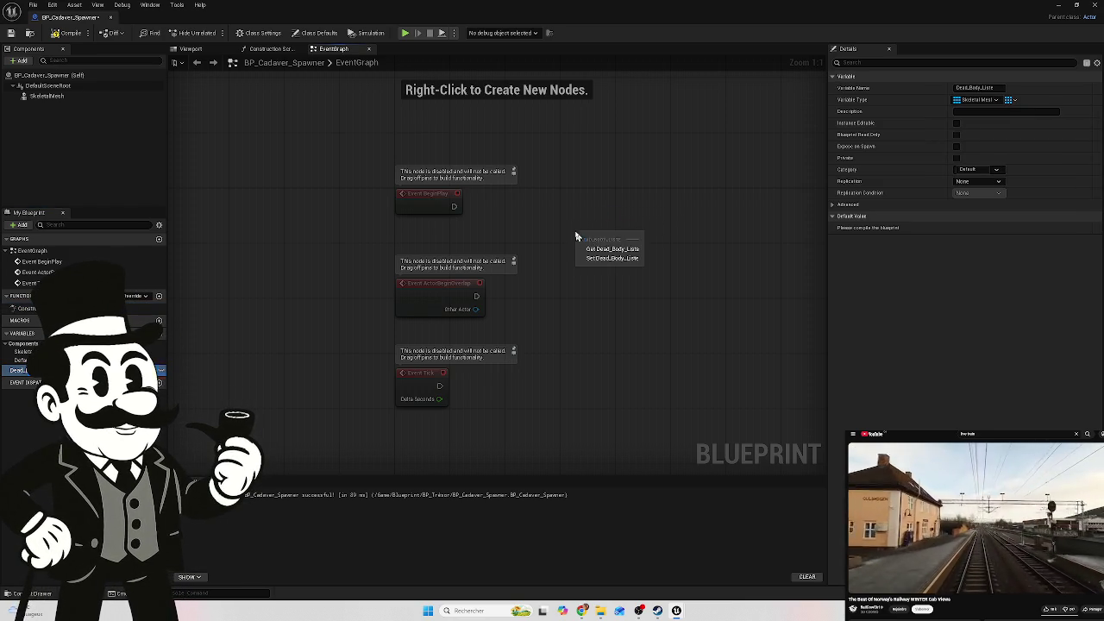
left_click(606, 250)
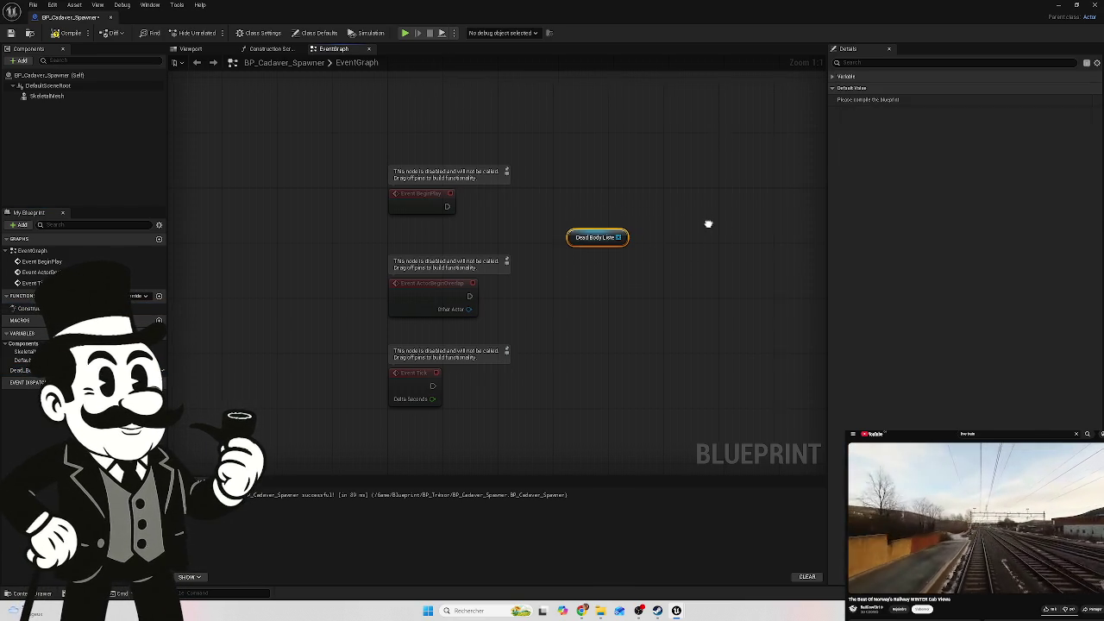
left_click_drag(713, 224, 683, 228)
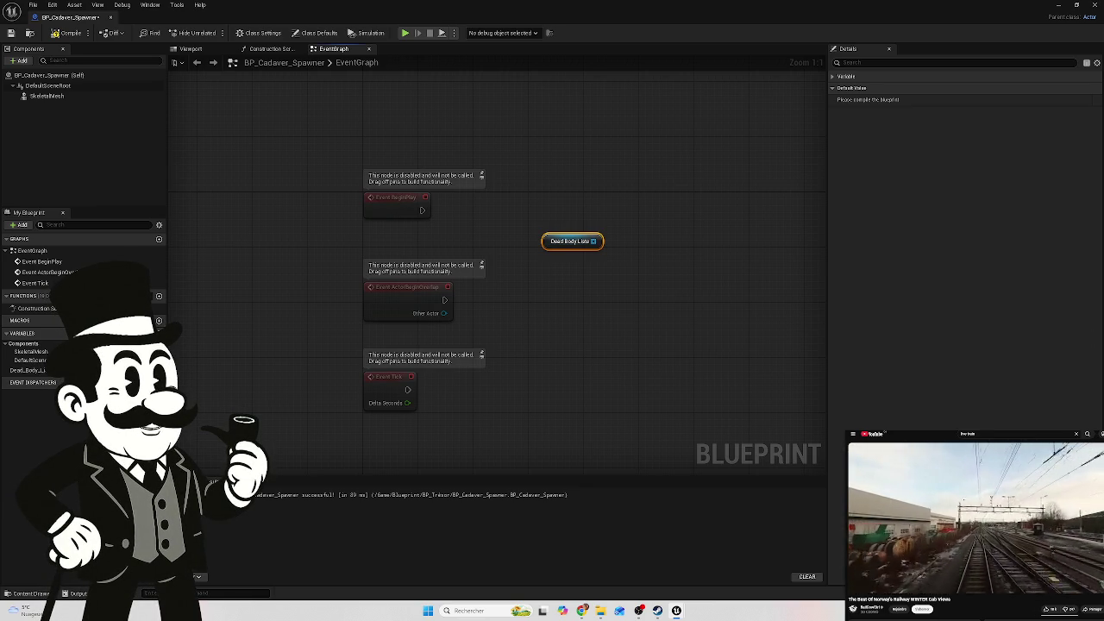
left_click_drag(593, 241, 647, 239)
Wire the Dead_Body_Liste getter into a new Random Array Item node and nudge the getter down
type("ra")
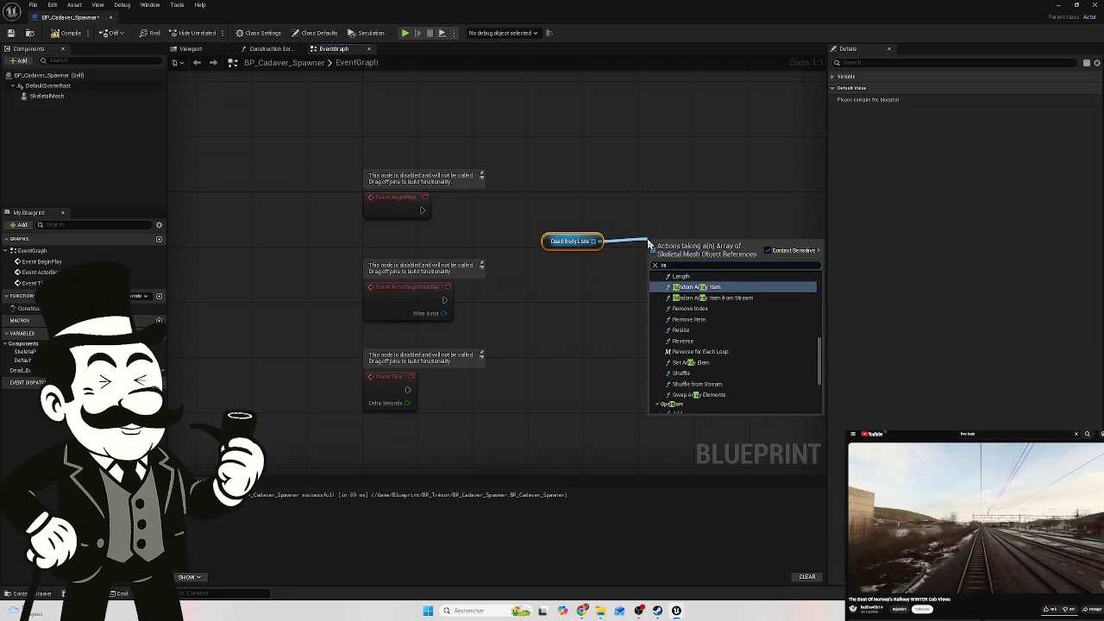
type("nd")
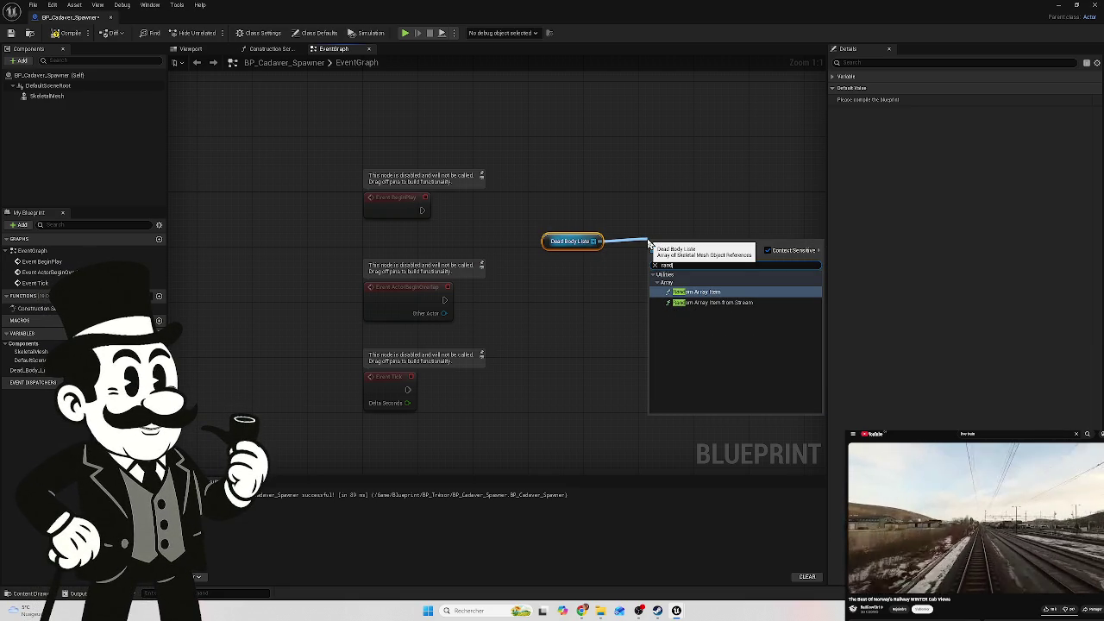
left_click(722, 292)
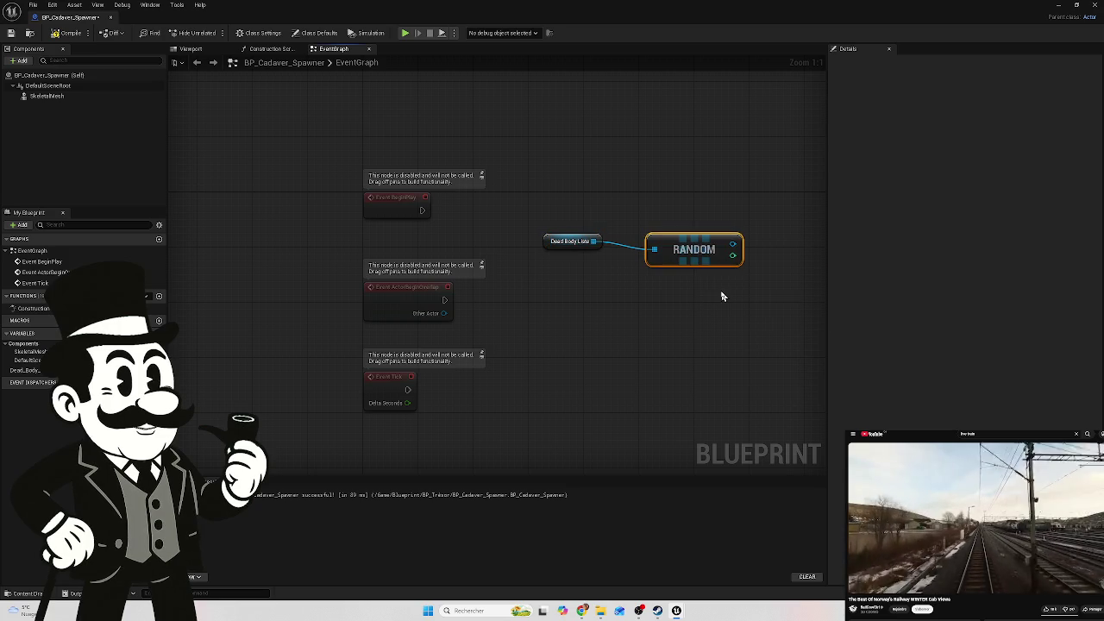
left_click(565, 243)
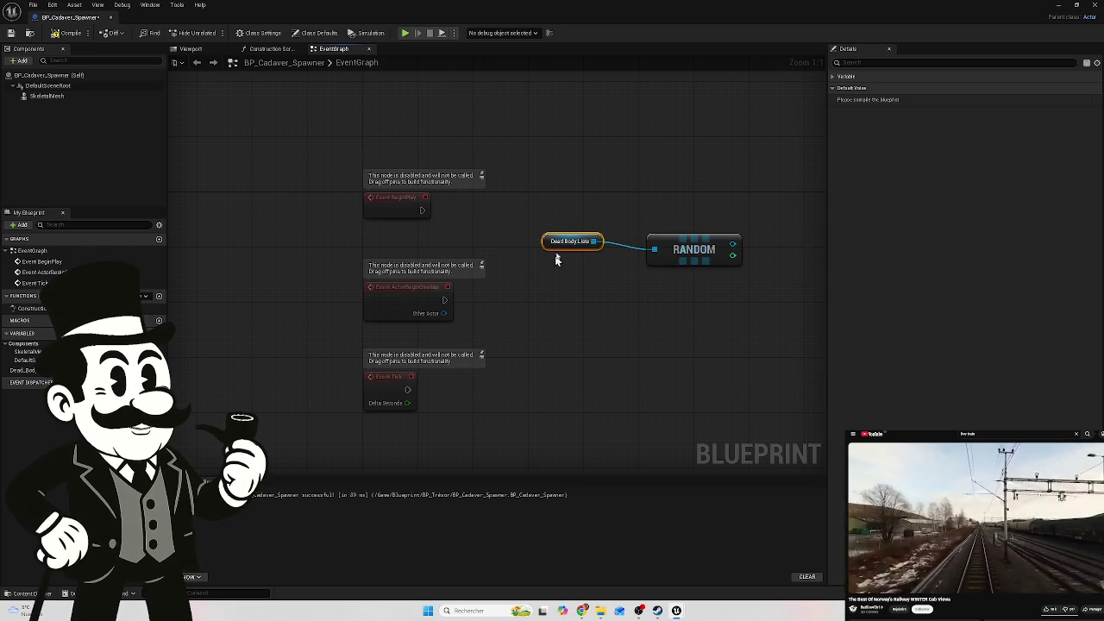
left_click_drag(566, 245, 566, 252)
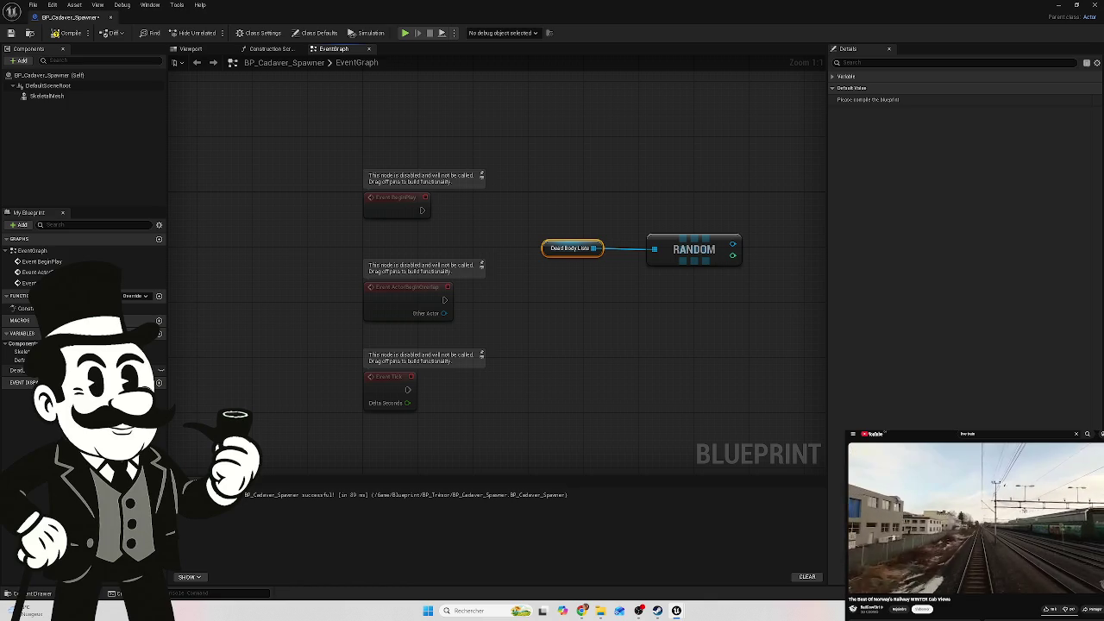
left_click(157, 371)
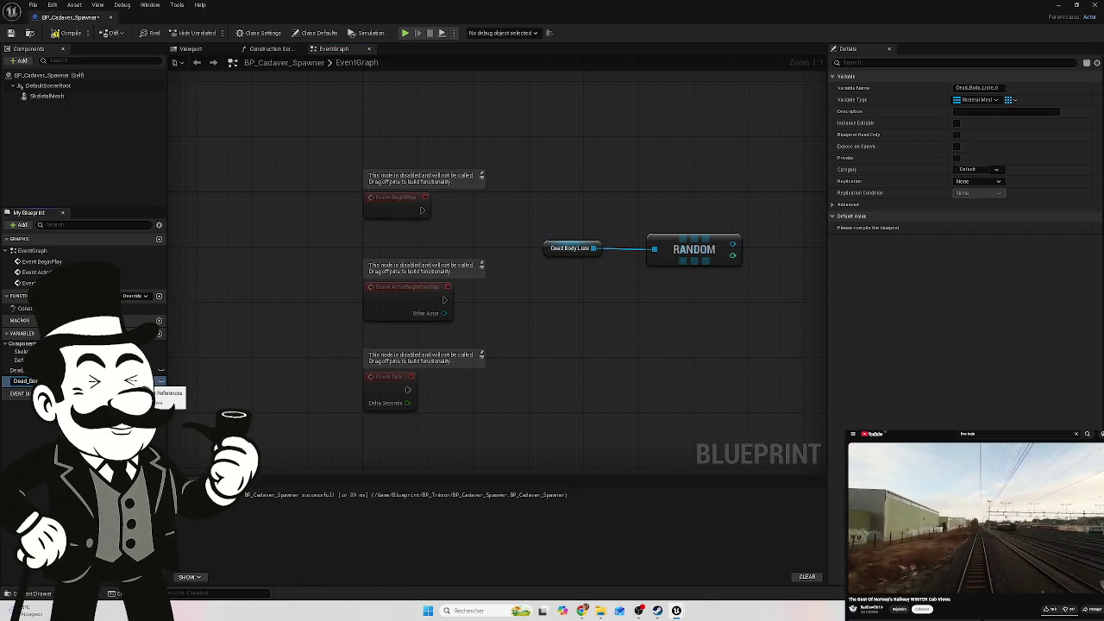
Rename the dead-body list variables, making the original one Dead_Body_Liste_Femal
key("Return")
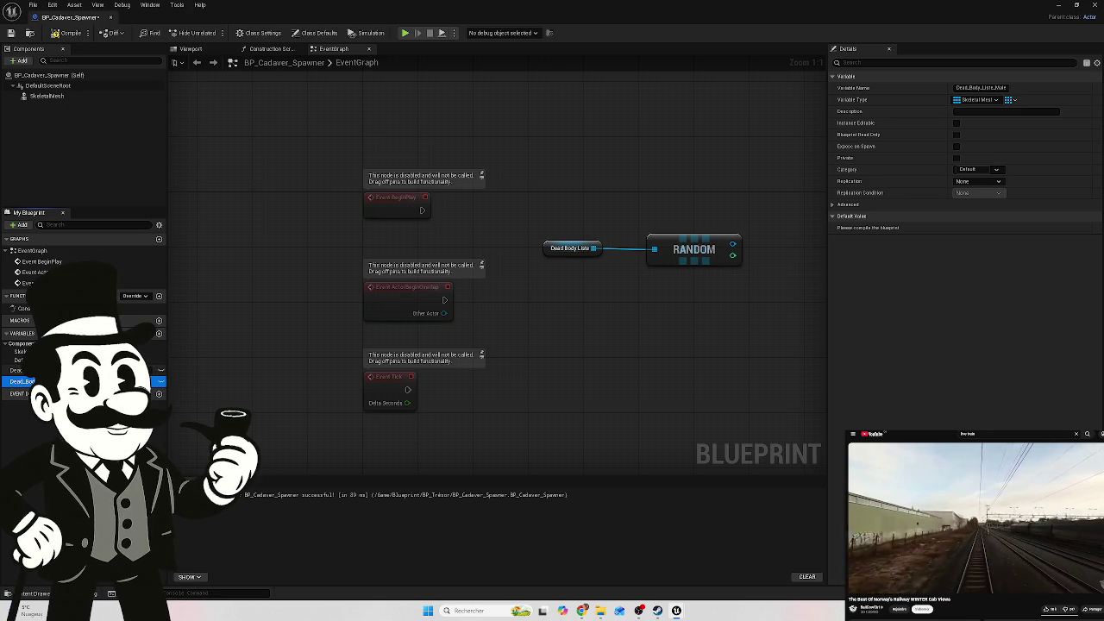
left_click(155, 369)
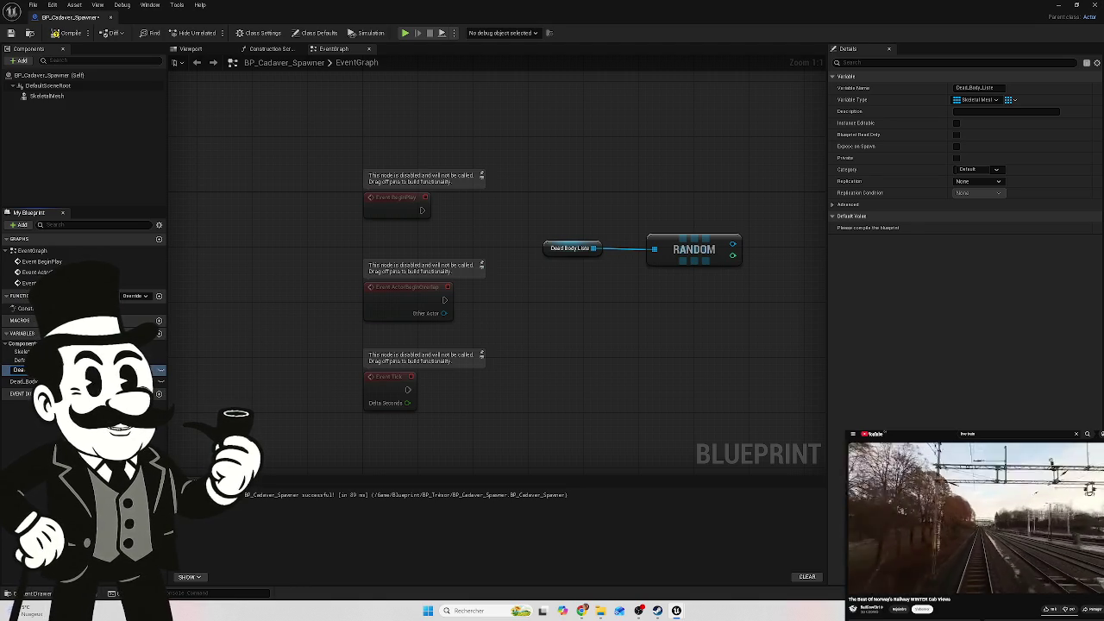
type("_Femal")
key("Return")
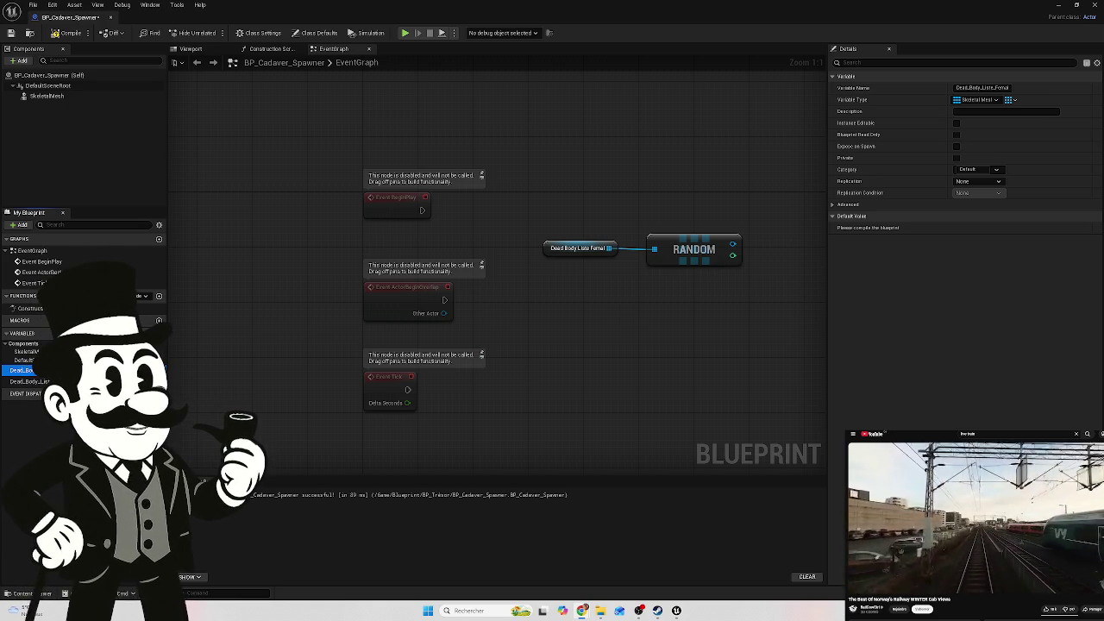
key("F2")
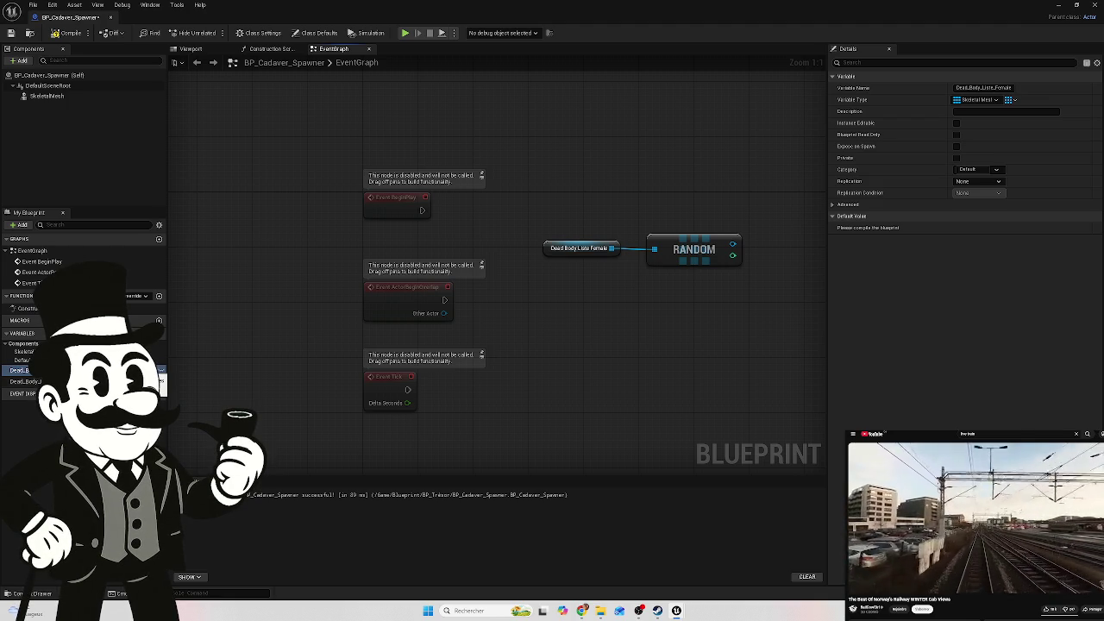
Add a Dead_Body_Liste_Male getter feeding its own Random Array Item node above the Female one
mouse_move(26, 381)
left_mouse_down()
mouse_move(233, 382)
mouse_move(581, 217)
mouse_move(559, 220)
left_mouse_up()
left_click(595, 234)
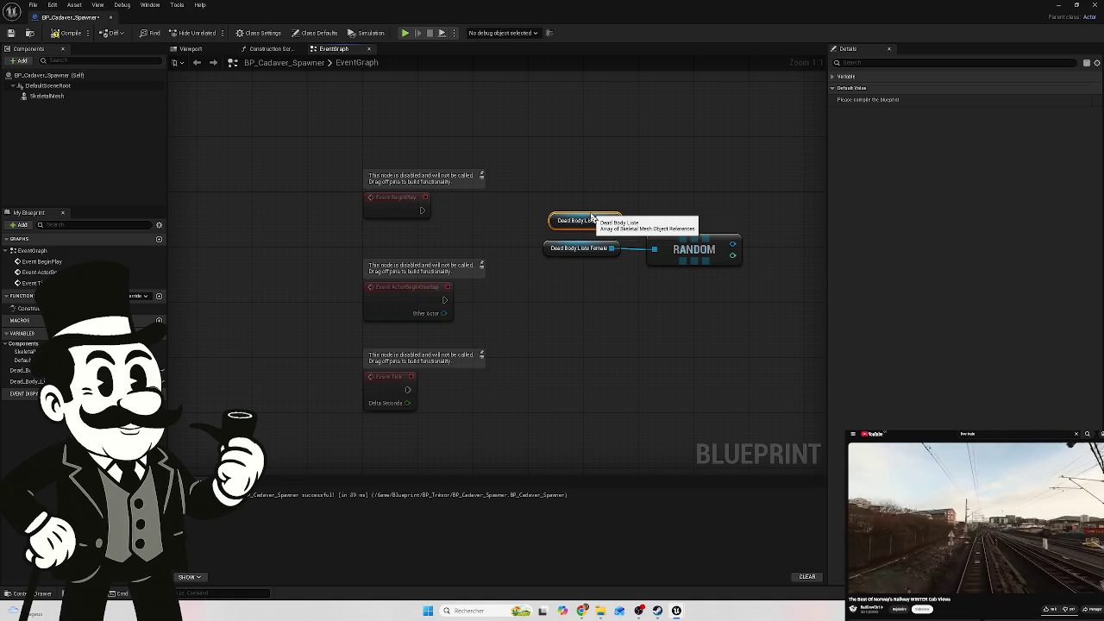
left_click_drag(592, 216, 581, 212)
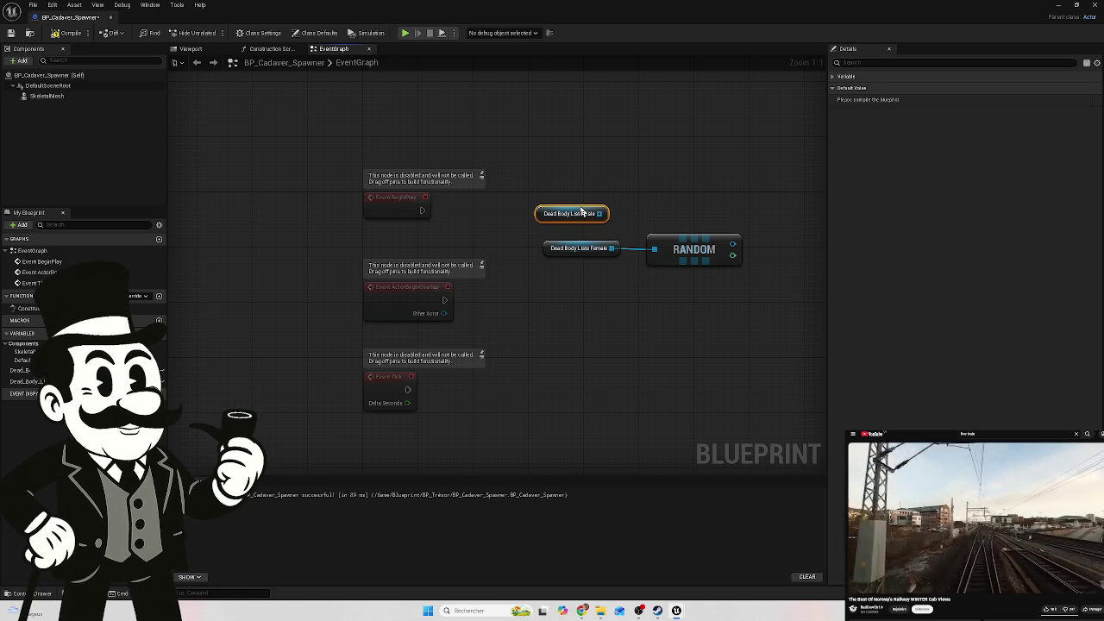
mouse_move(705, 212)
left_mouse_down()
mouse_move(632, 237)
mouse_move(599, 273)
left_mouse_up()
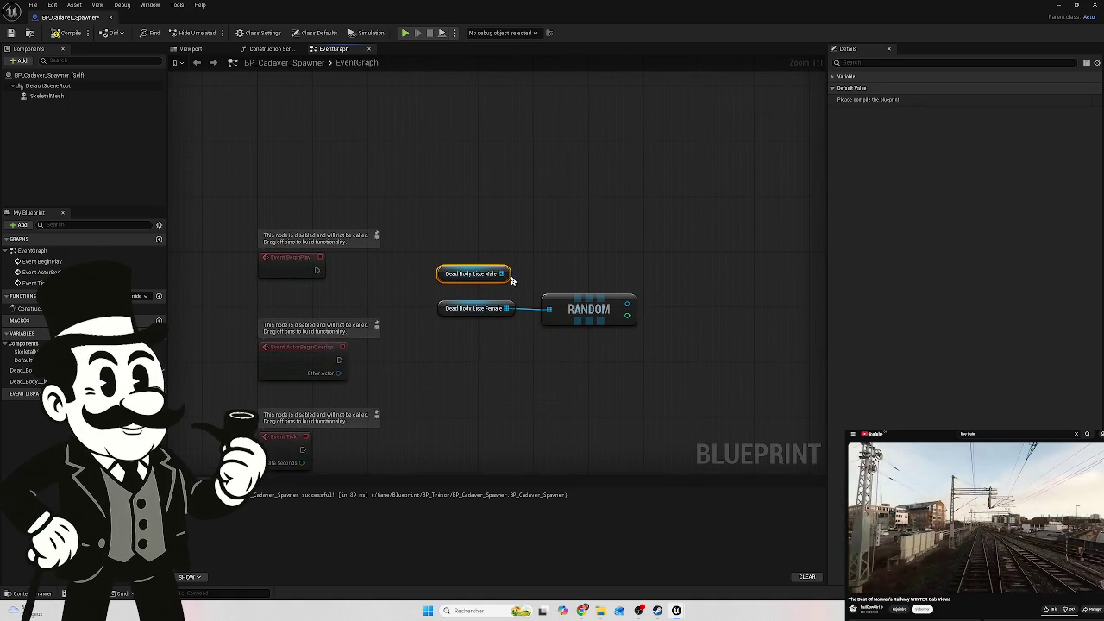
mouse_move(501, 274)
left_mouse_down()
mouse_move(571, 274)
mouse_move(550, 278)
left_mouse_up()
type("random")
left_click(603, 324)
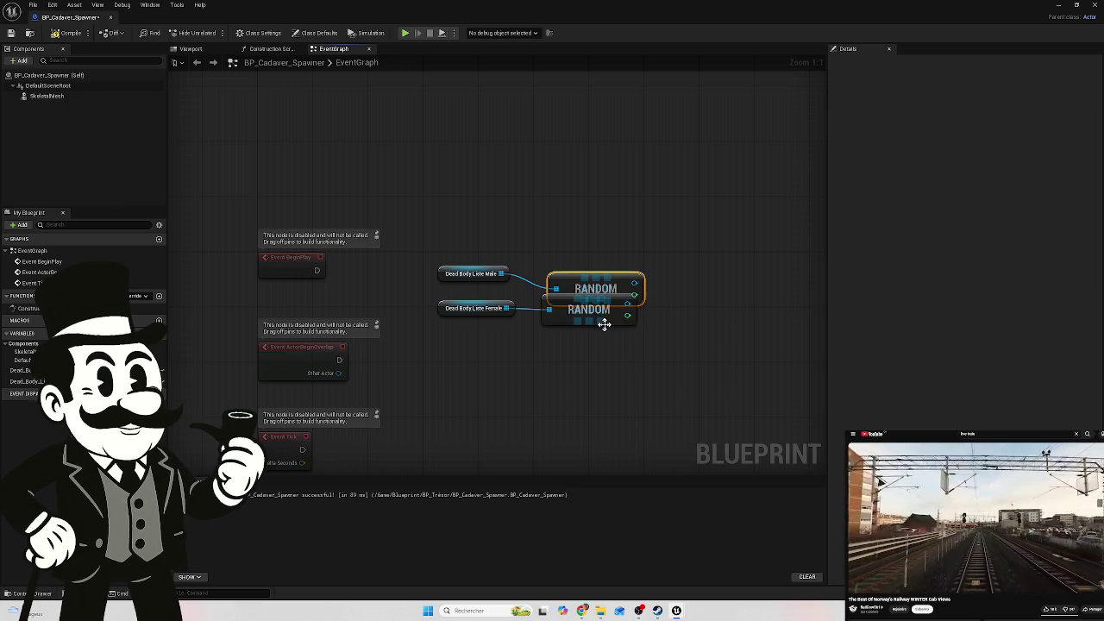
left_click_drag(592, 289, 587, 276)
mouse_move(602, 350)
left_mouse_down()
mouse_move(495, 308)
mouse_move(495, 322)
left_mouse_up()
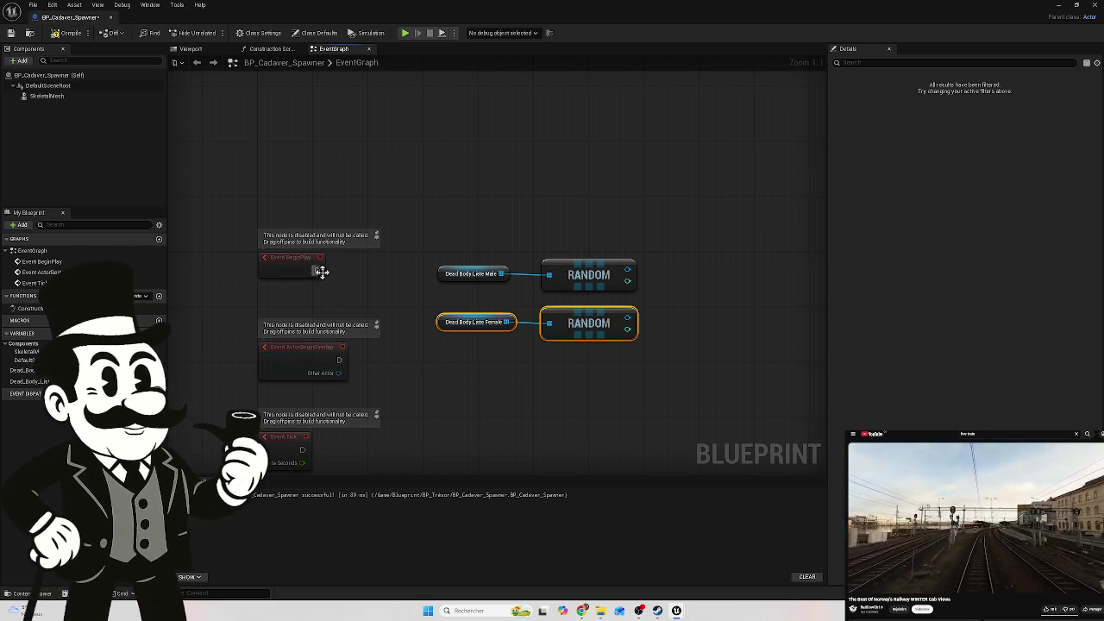
mouse_move(316, 270)
left_mouse_down()
mouse_move(328, 279)
mouse_move(586, 229)
mouse_move(654, 244)
left_mouse_up()
Wire Event BeginPlay into a new Add Skeletal Mesh Component node
type("add d")
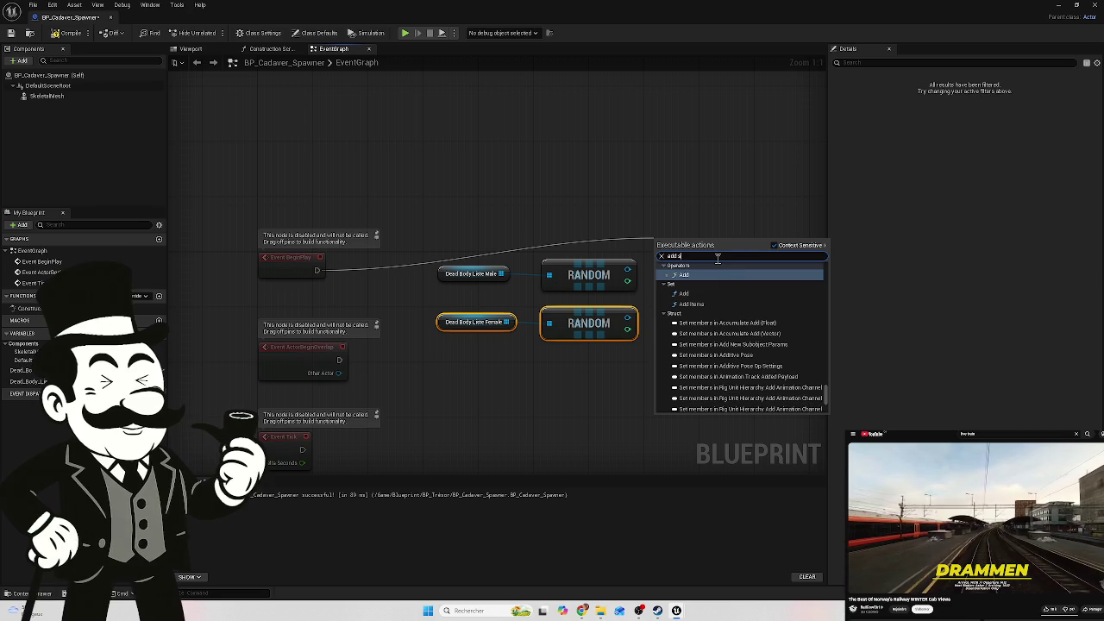
key("BackSpace")
type("skel")
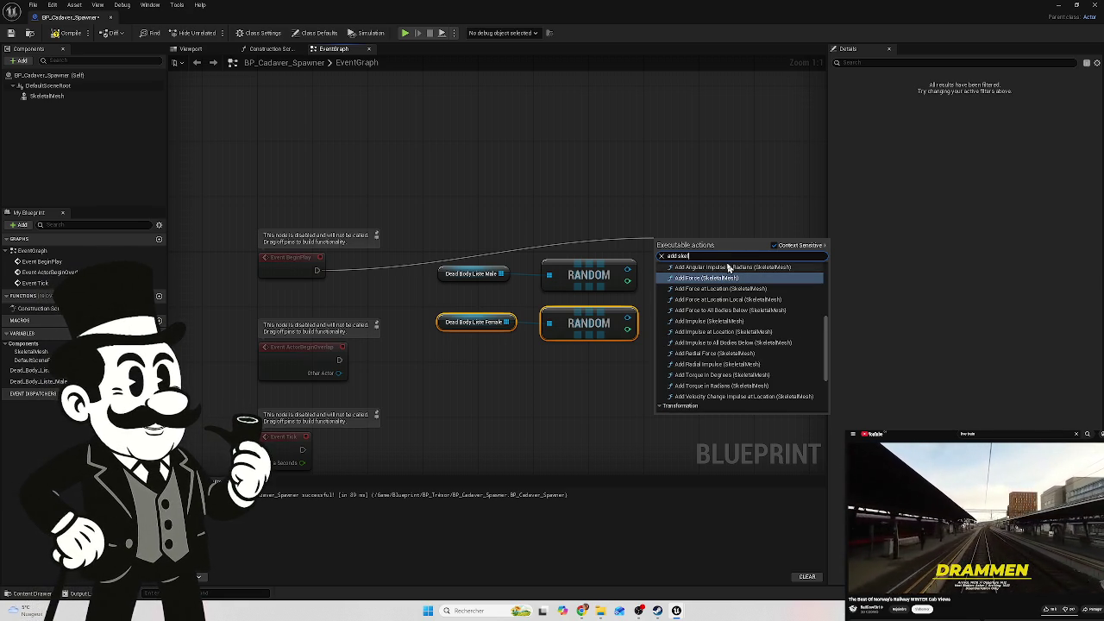
key("BackSpace")
key("BackSpace")
key("BackSpace")
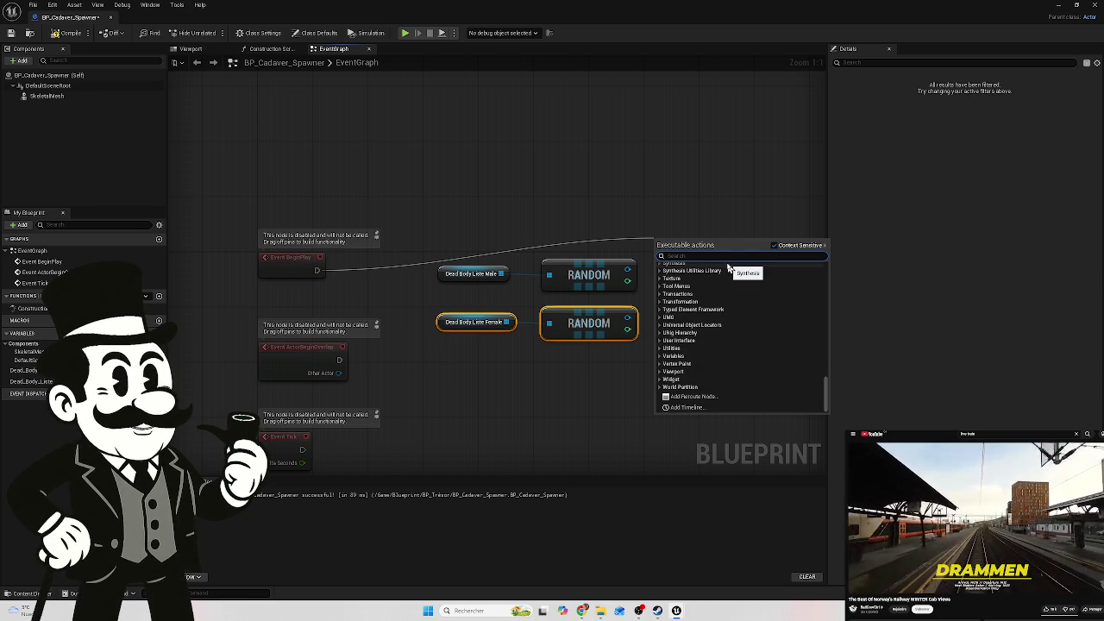
type("sk")
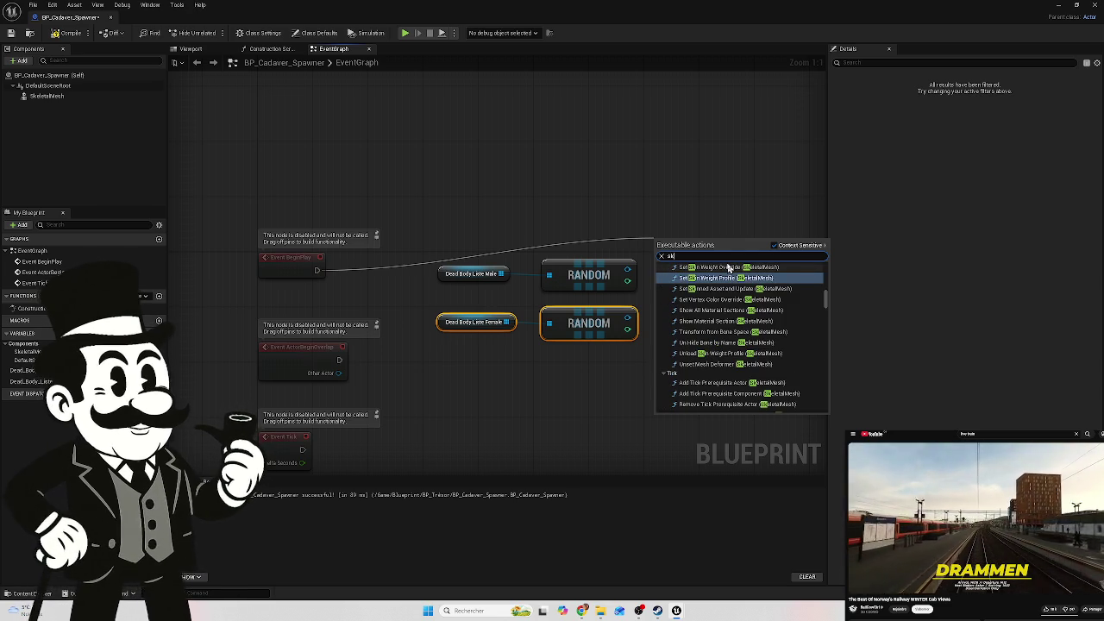
type("eletal mesh")
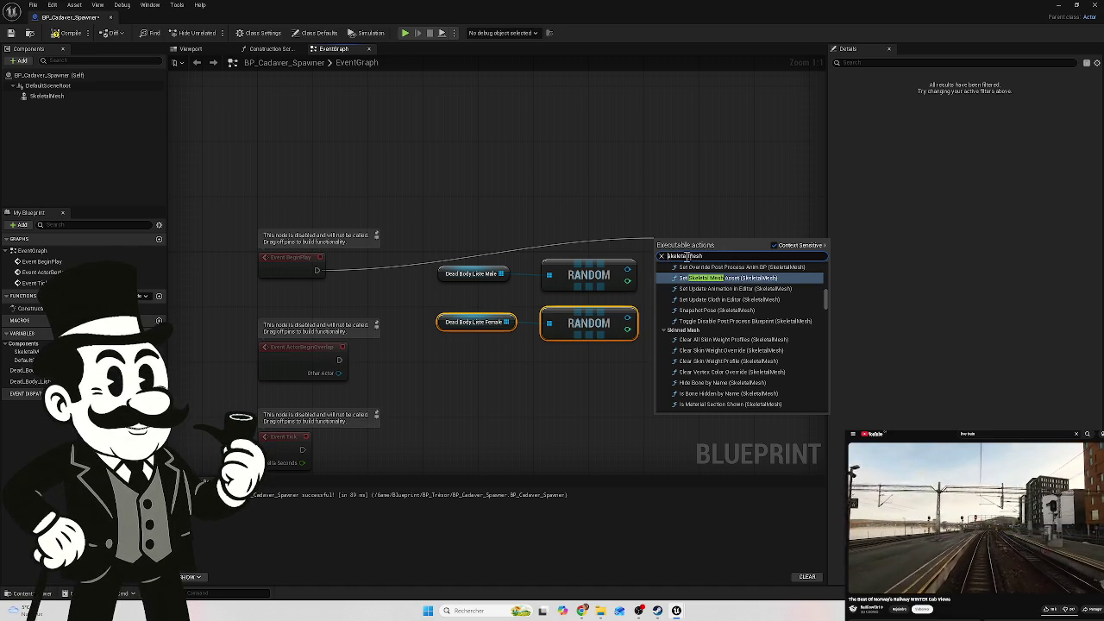
type("add")
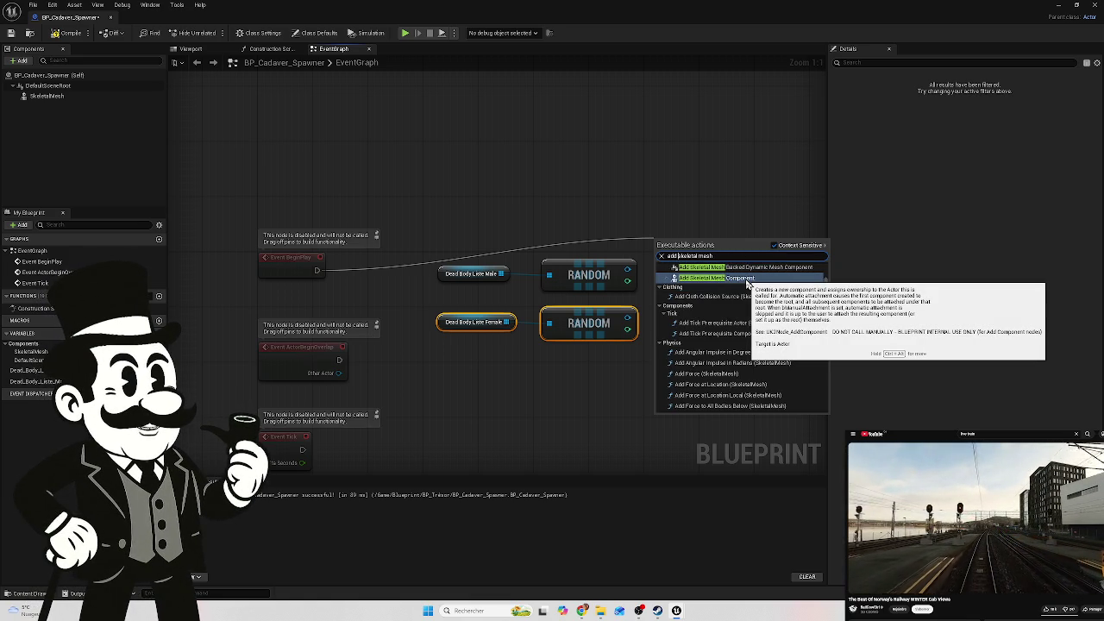
scroll(740, 295, "up", 1)
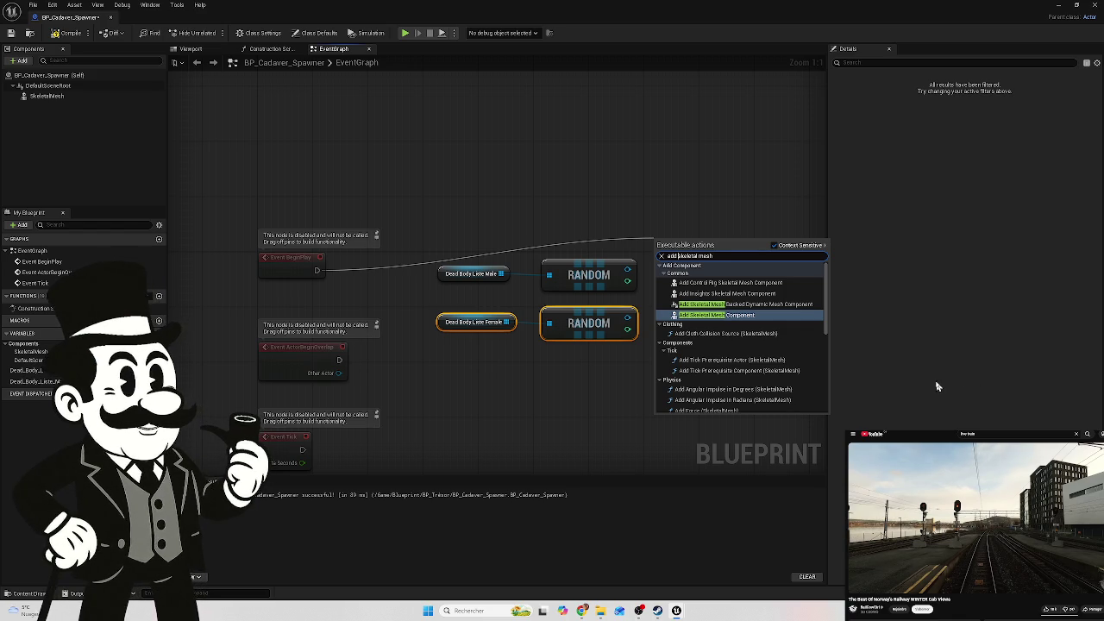
left_click(748, 316)
Raise the Add Skeletal Mesh Component node and drop an Add node off the Male random output
left_click_drag(704, 257, 676, 177)
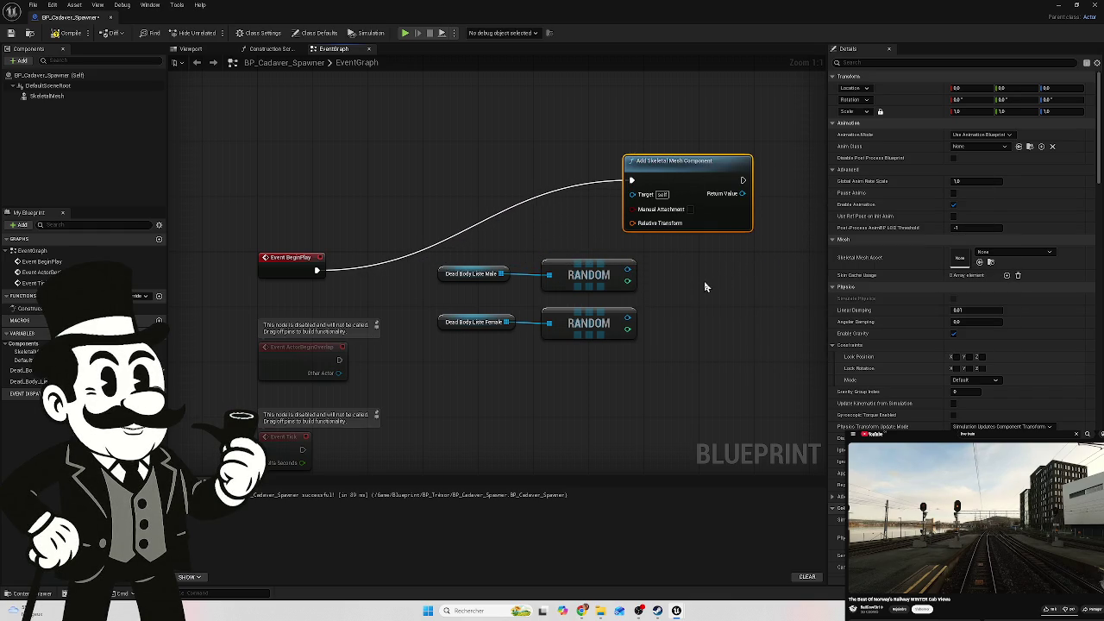
left_click(70, 100)
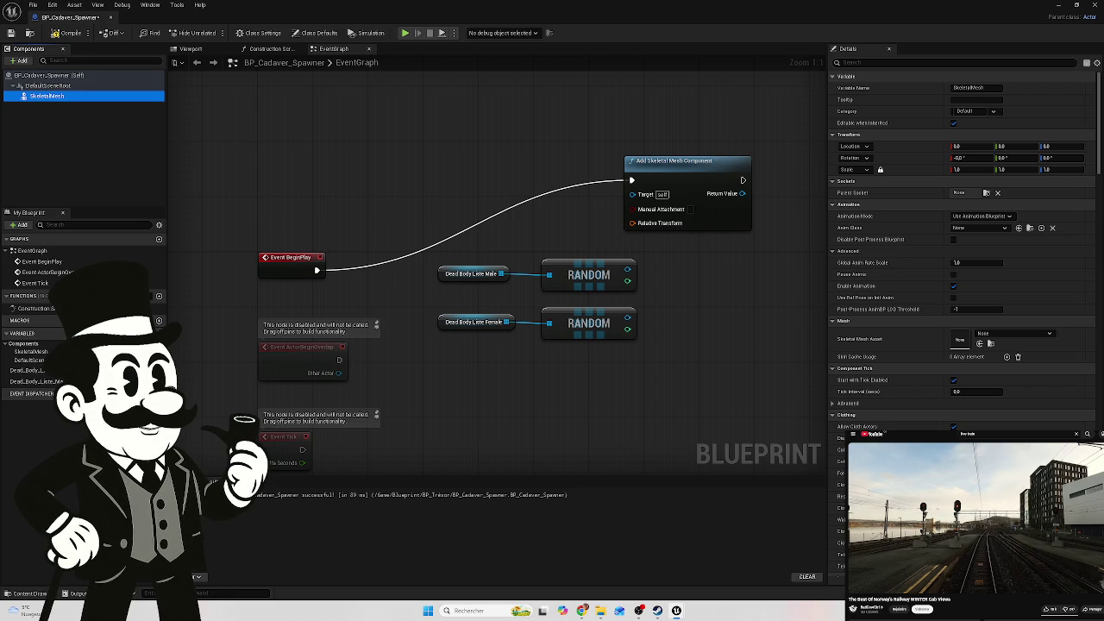
left_click_drag(630, 275, 631, 198)
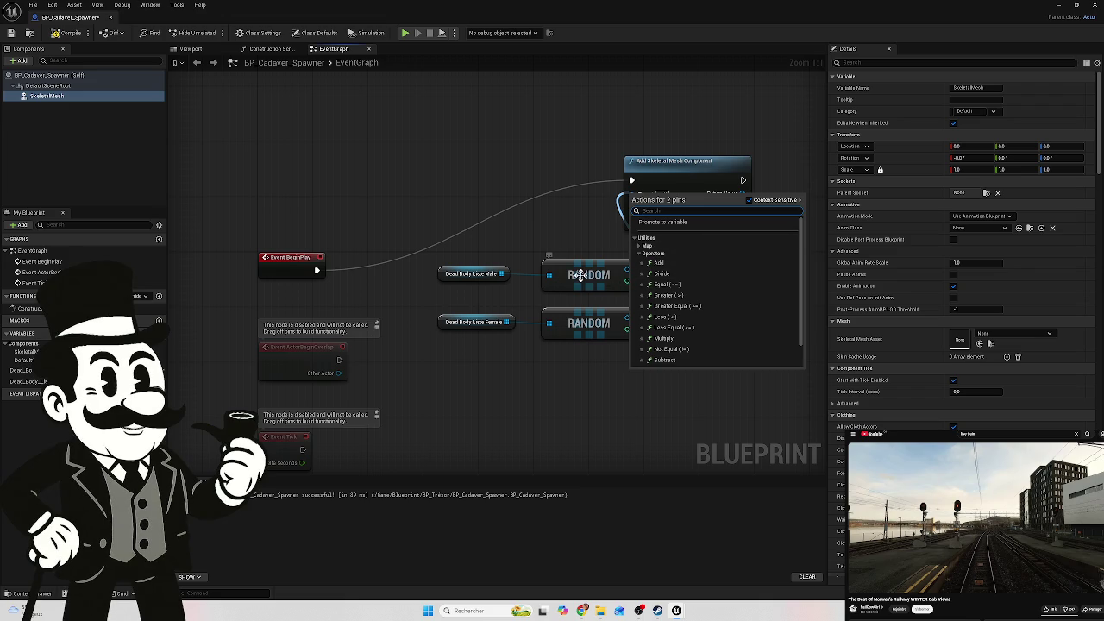
left_click(701, 264)
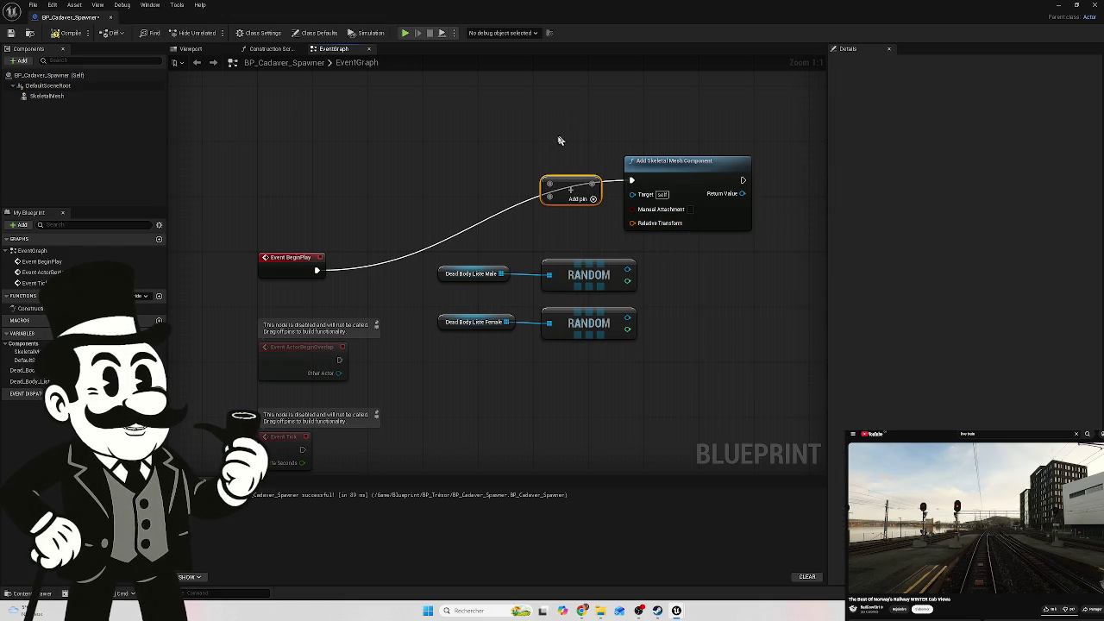
Delete the stray Add node from the Event Graph
mouse_move(627, 270)
left_mouse_down()
mouse_move(621, 204)
mouse_move(630, 198)
left_mouse_up()
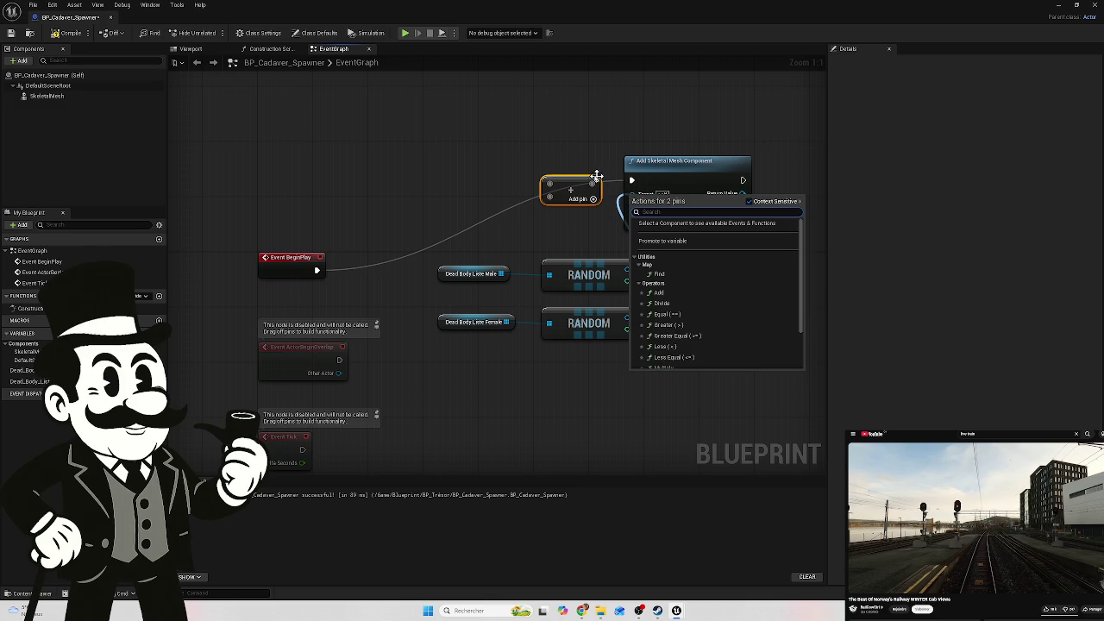
left_click(602, 183)
key("Delete")
Search the upper Random output's actions for 'get', then dismiss without adding a node
left_click_drag(627, 270, 659, 281)
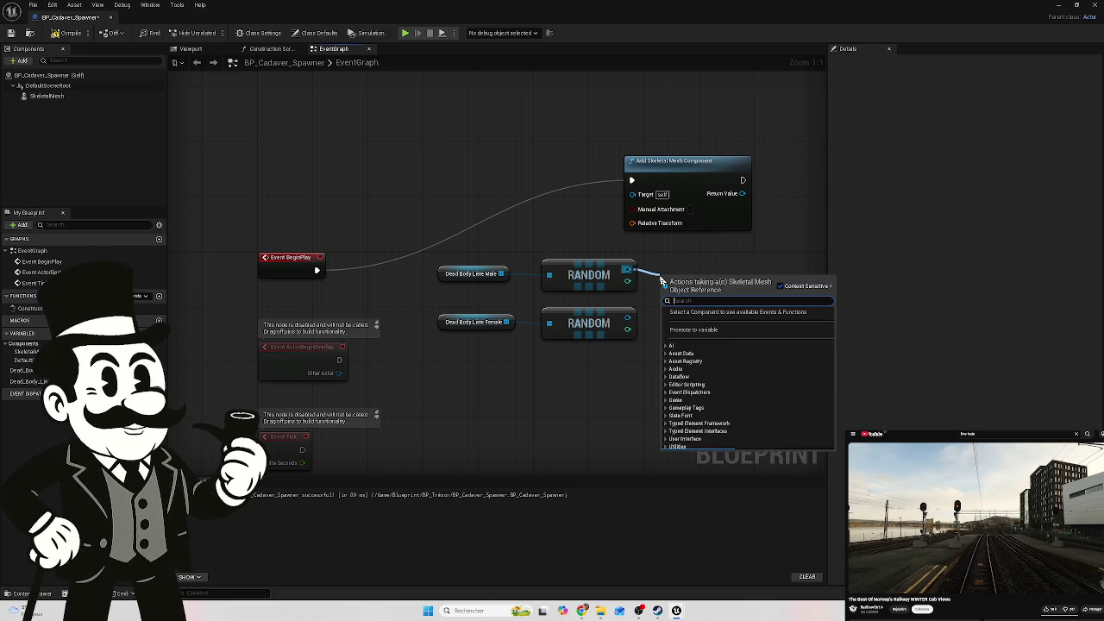
type("get")
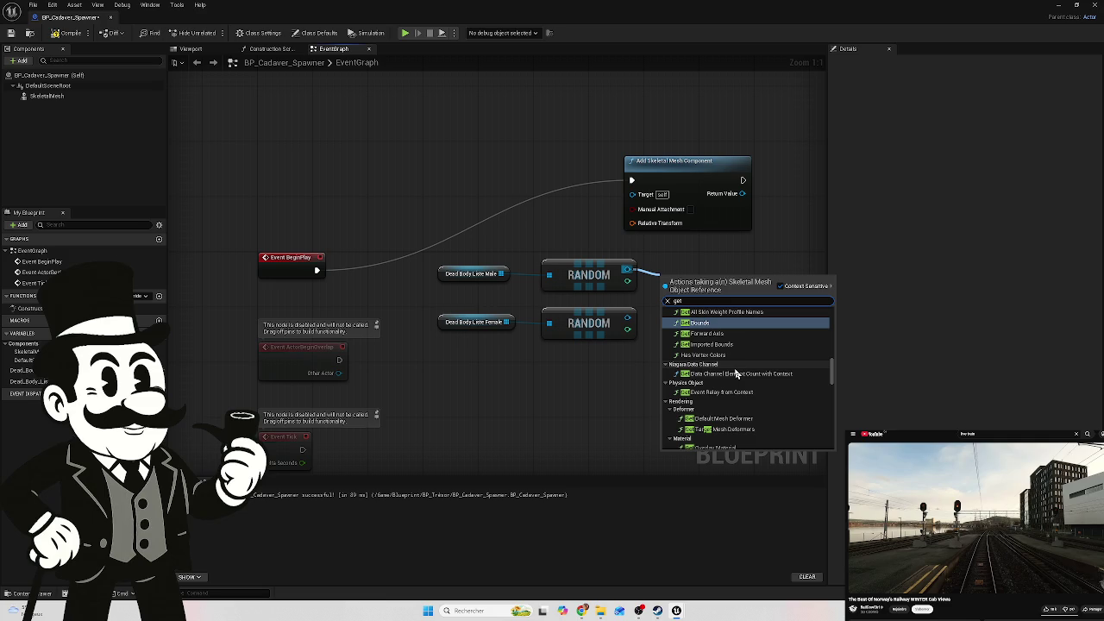
scroll(733, 366, "up", 2)
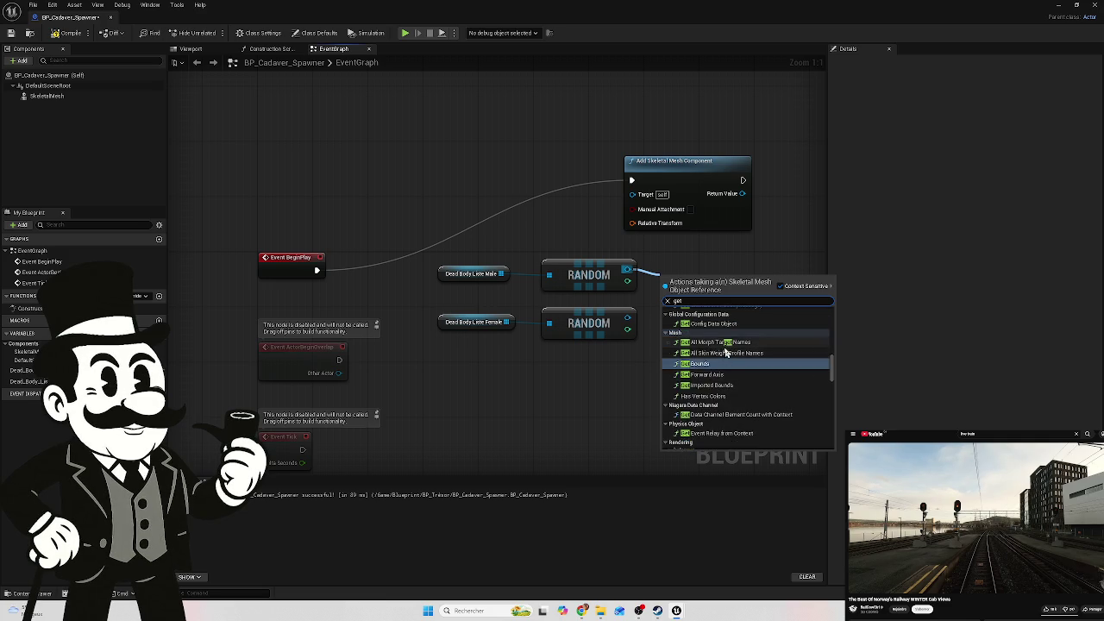
scroll(725, 352, "up", 2)
scroll(725, 351, "up", 2)
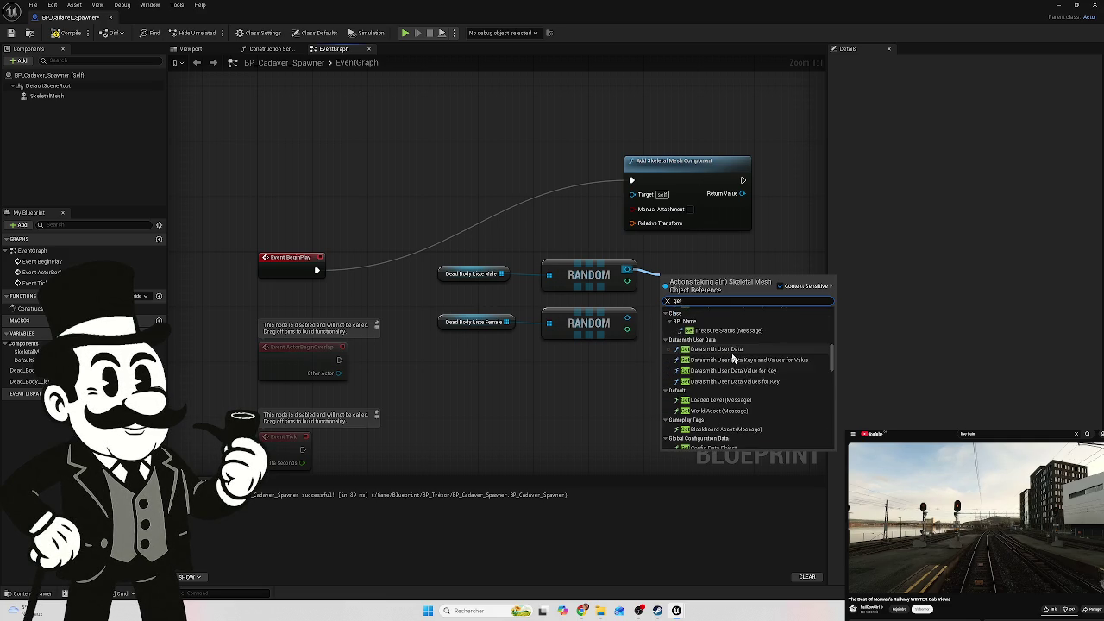
scroll(728, 354, "up", 2)
type(" a c")
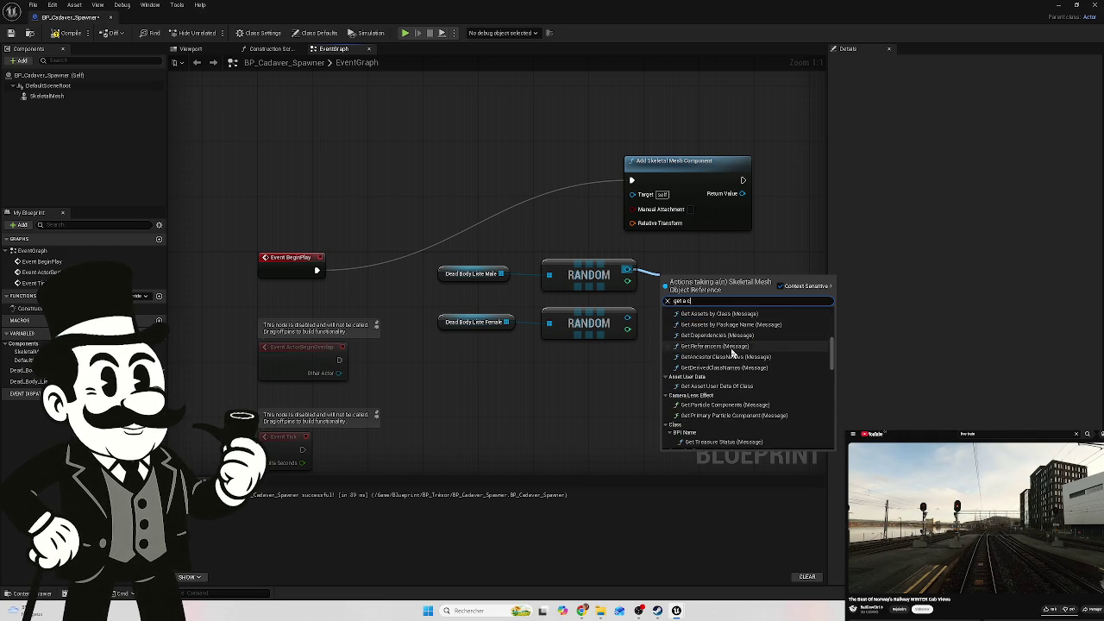
left_click(777, 265)
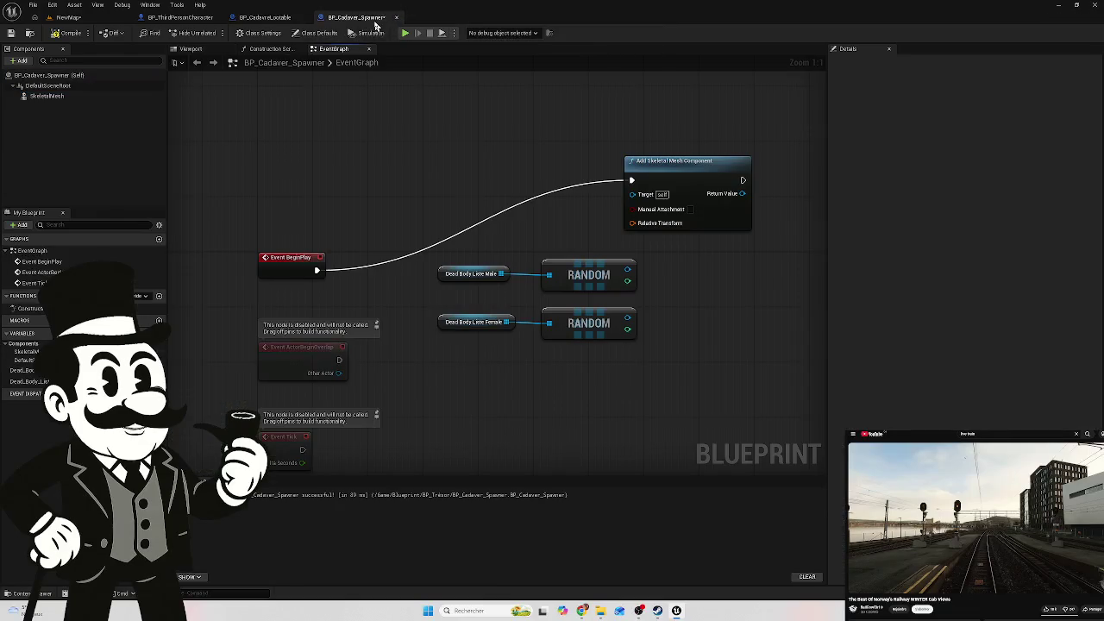
left_click(266, 17)
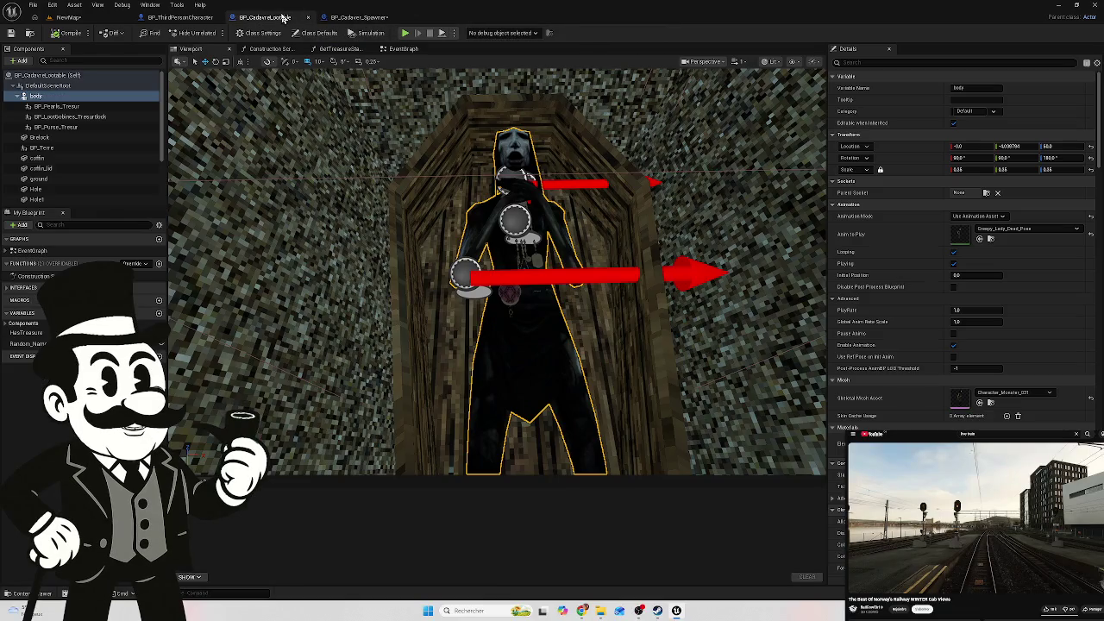
left_click(60, 107)
left_click(36, 95)
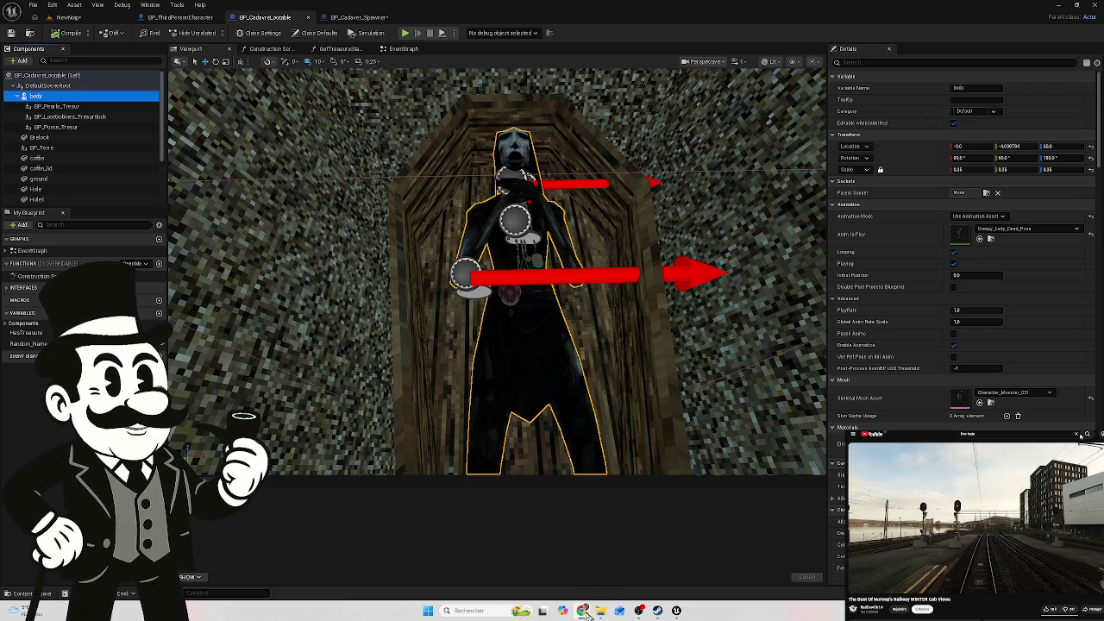
mouse_move(589, 615)
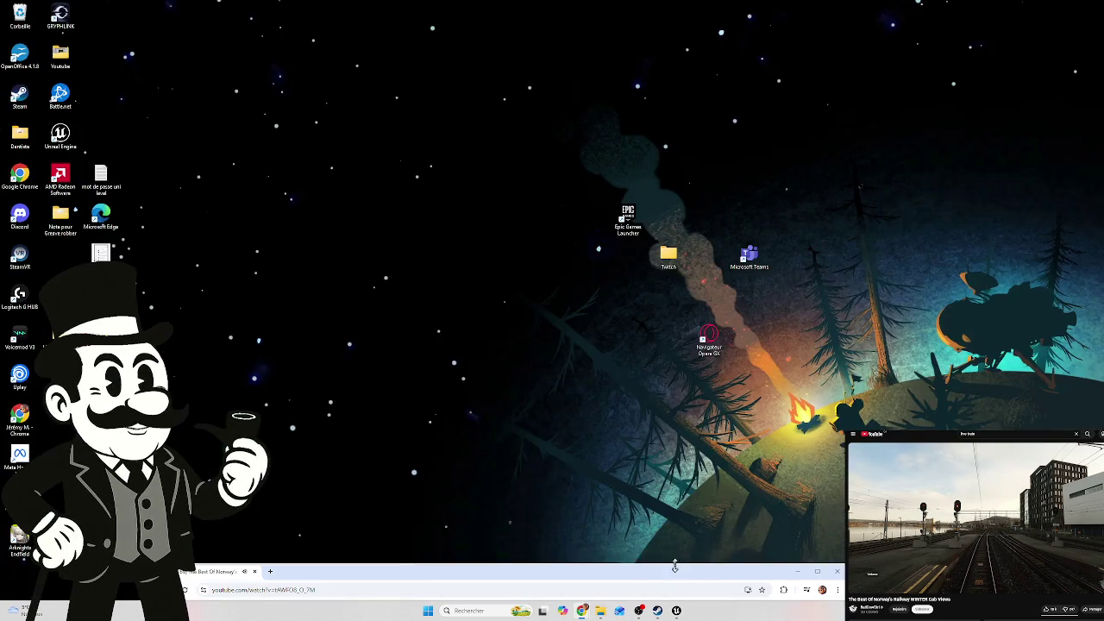
left_click(648, 565)
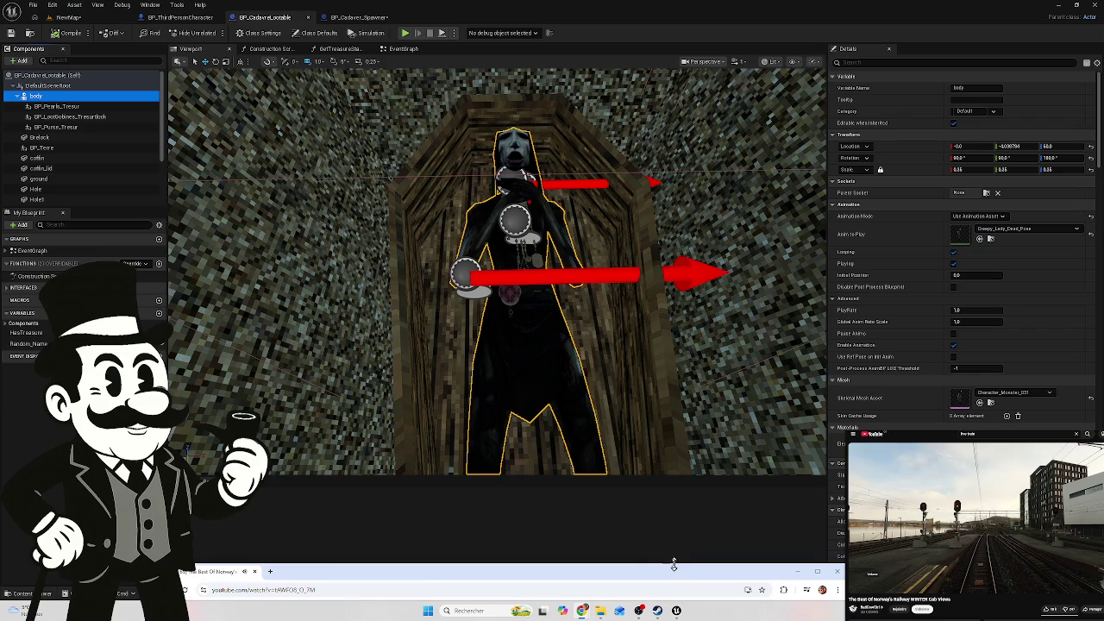
mouse_move(634, 511)
left_mouse_down()
mouse_move(681, 246)
mouse_move(703, 578)
left_mouse_up()
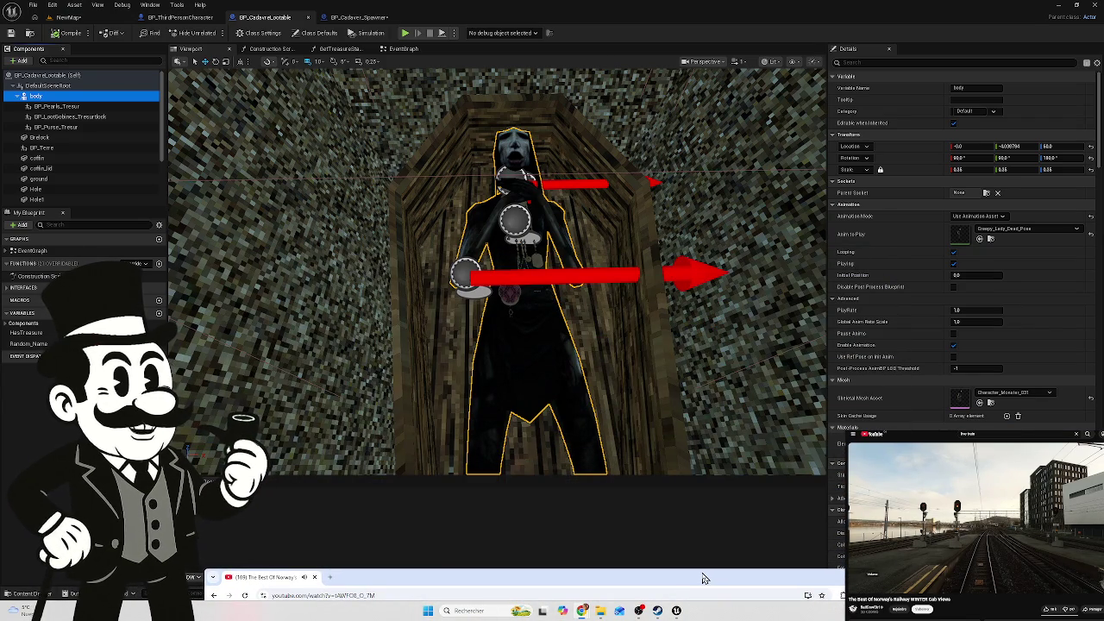
left_click(751, 557)
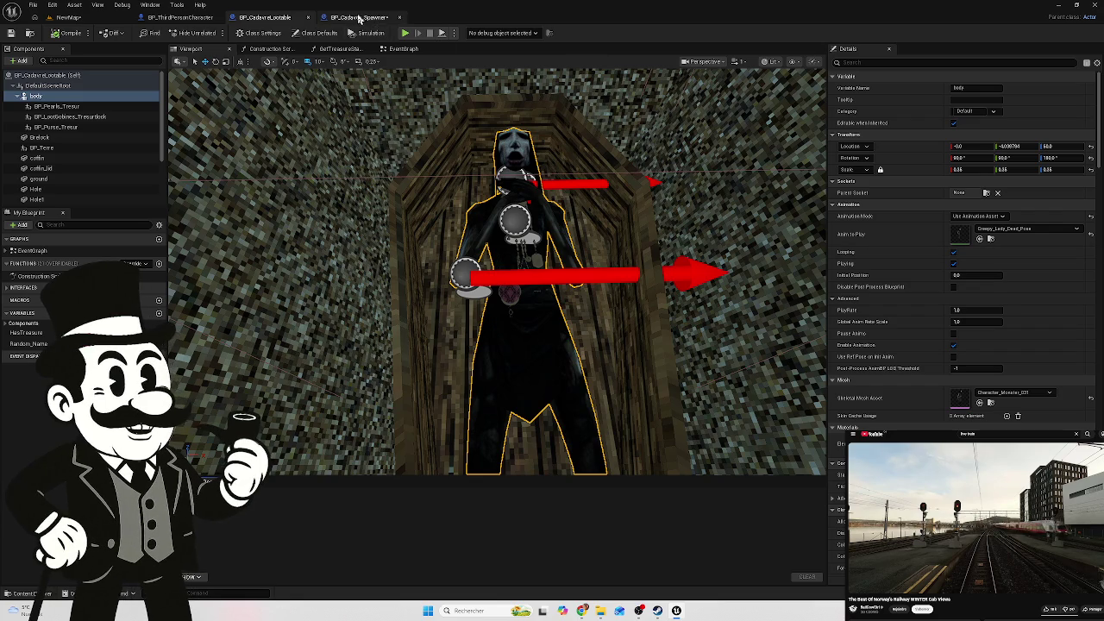
left_click(360, 19)
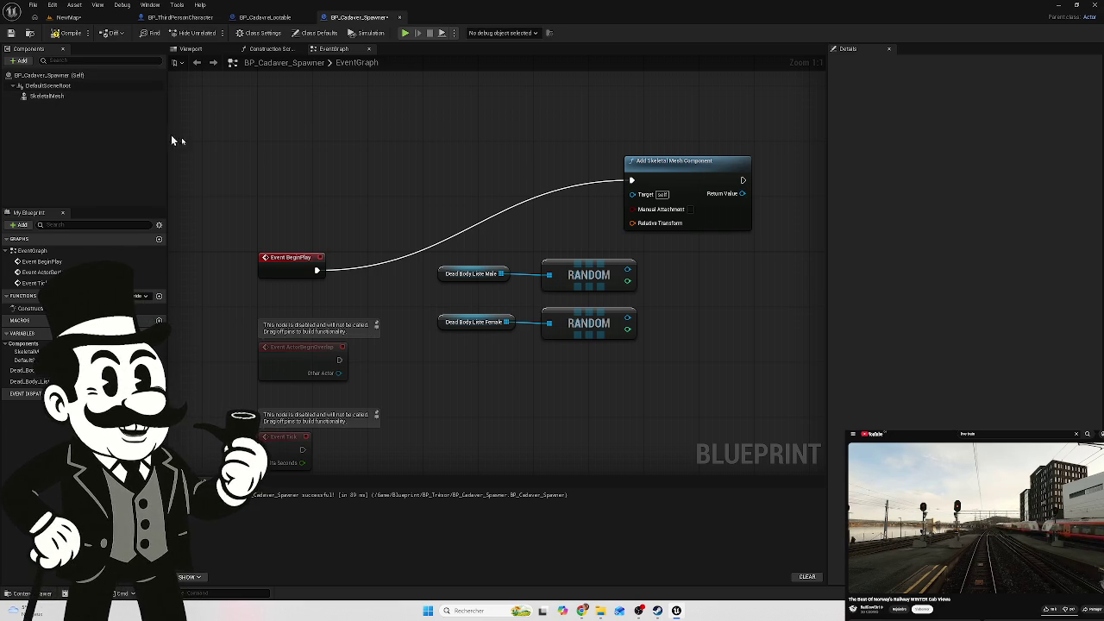
Delete the Add Skeletal Mesh Component node and place a SkeletalMesh component getter in the graph
left_click(716, 224)
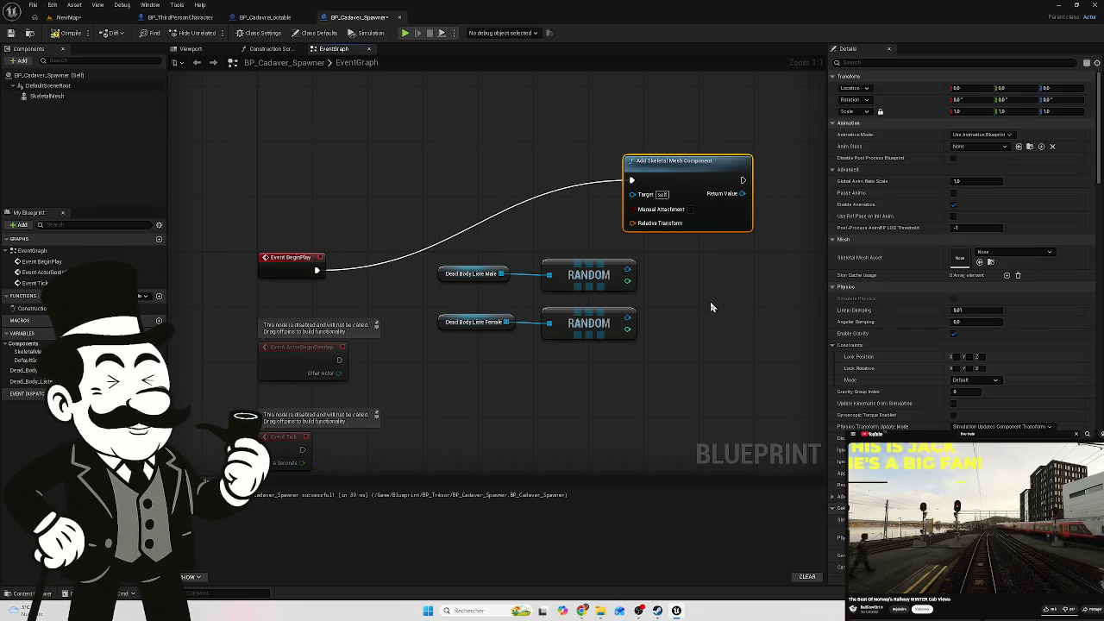
key("Delete")
left_click(58, 99)
left_click_drag(58, 99, 685, 185)
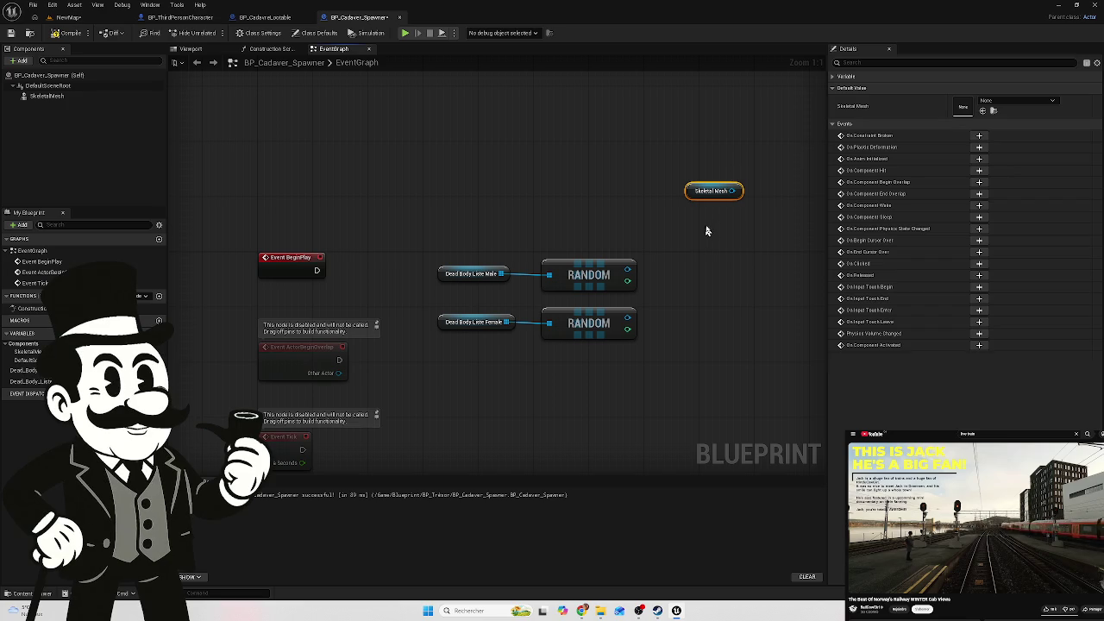
key("Delete")
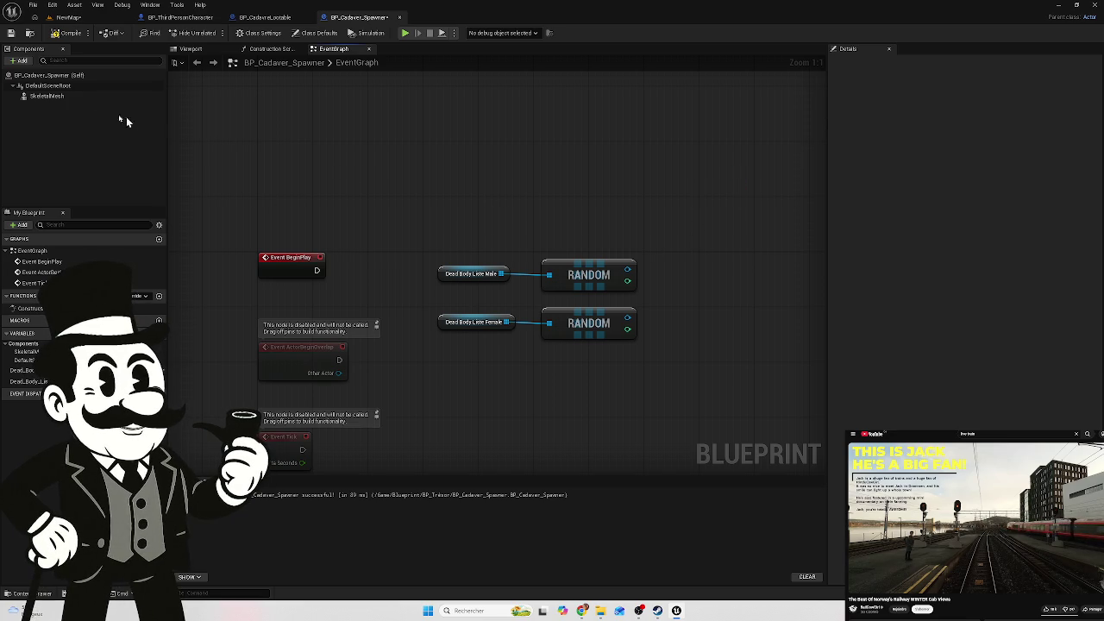
left_click_drag(52, 96, 691, 221)
left_click(691, 221)
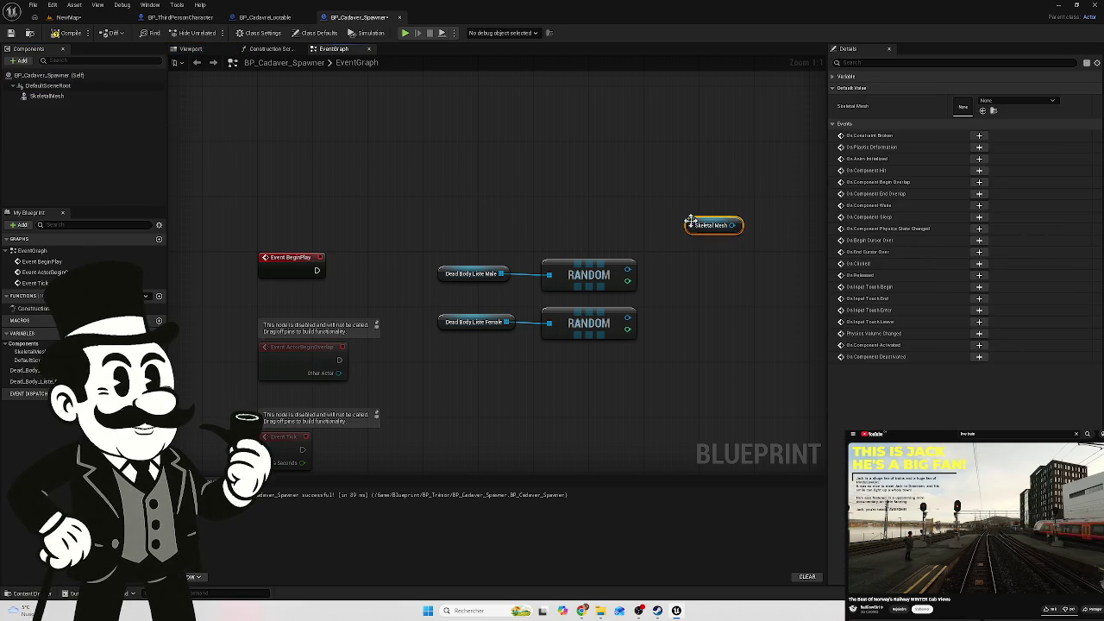
left_click(709, 253)
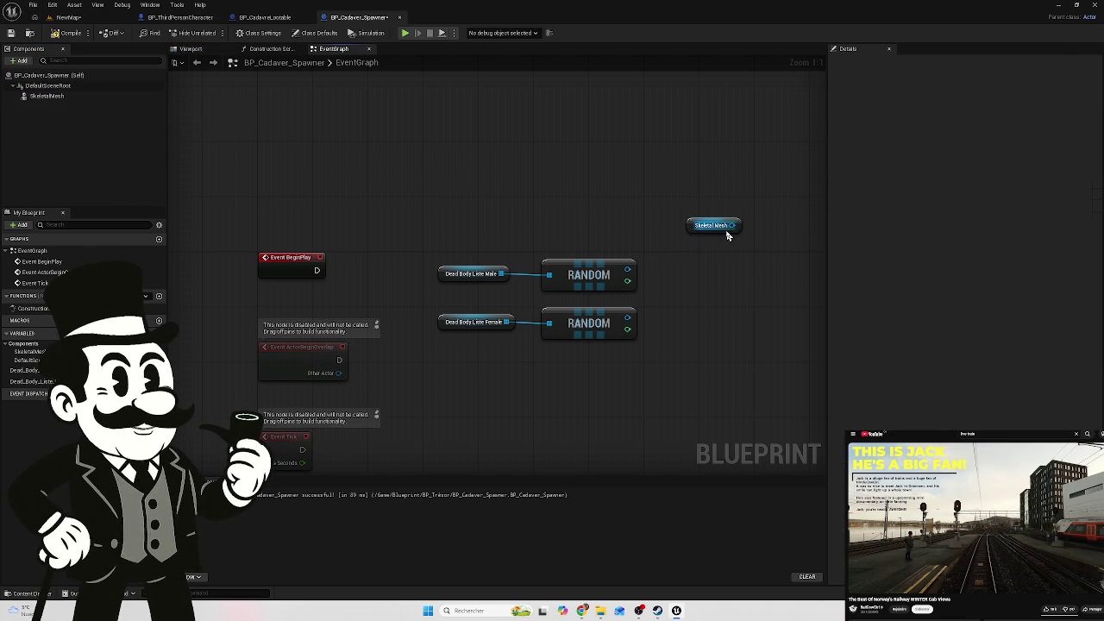
Search the SkeletalMesh component's mesh asset list for 'fem' but close it without choosing one
left_click(51, 95)
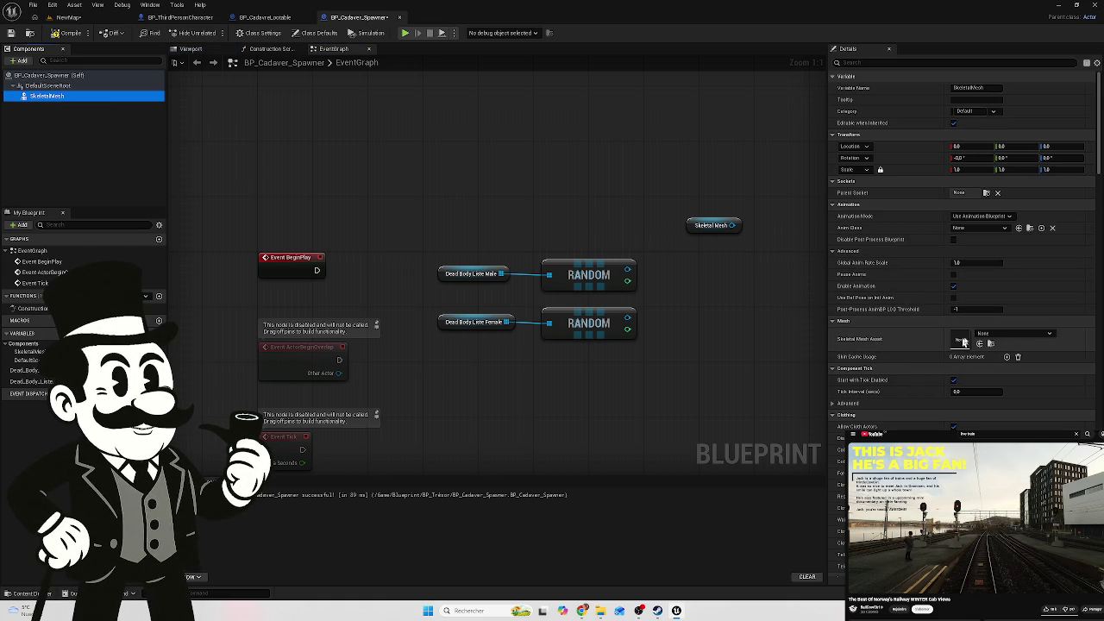
left_click(1011, 333)
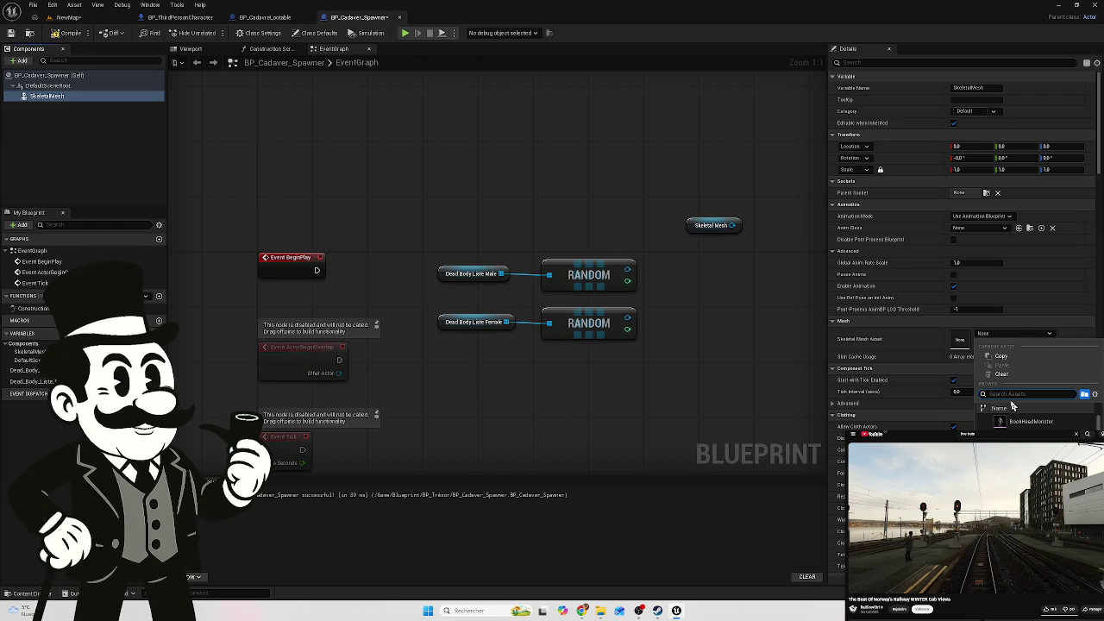
type("f")
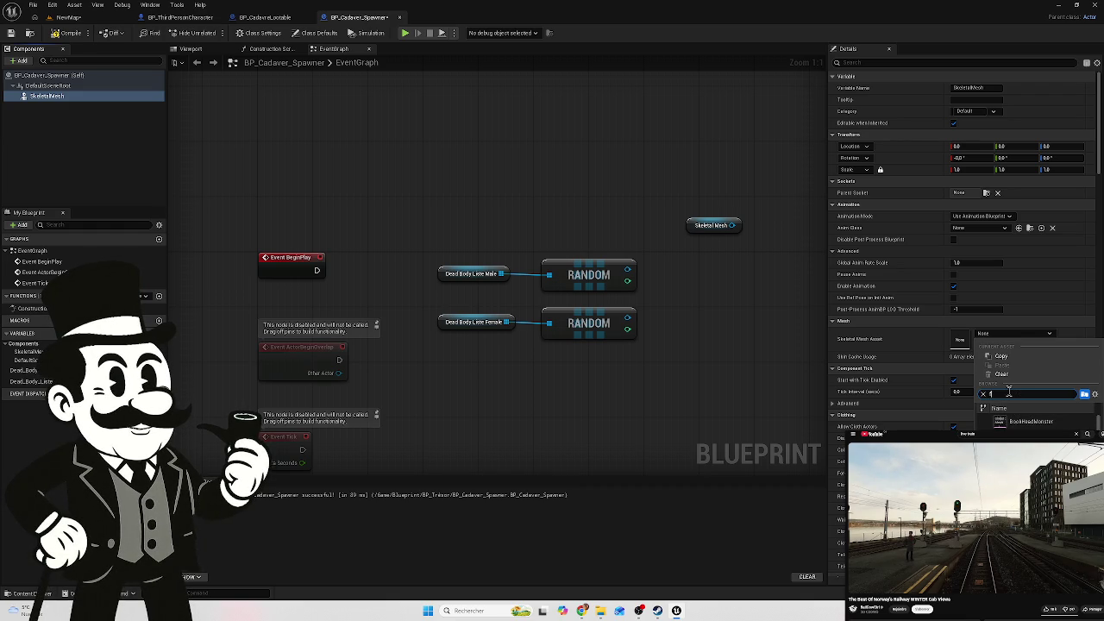
type("em")
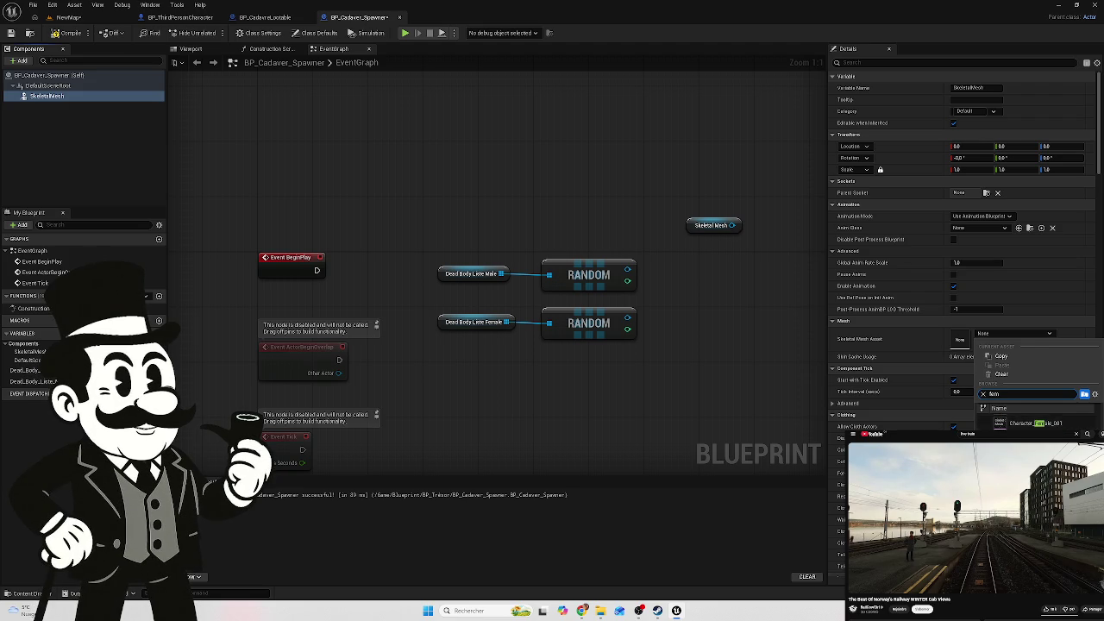
left_click(897, 355)
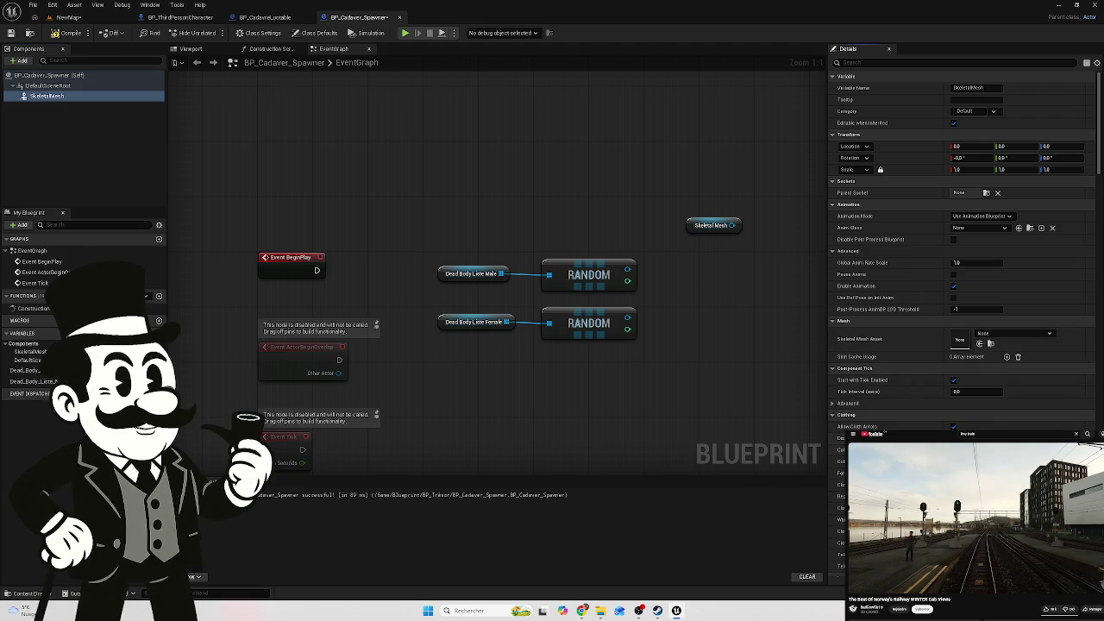
left_click(21, 593)
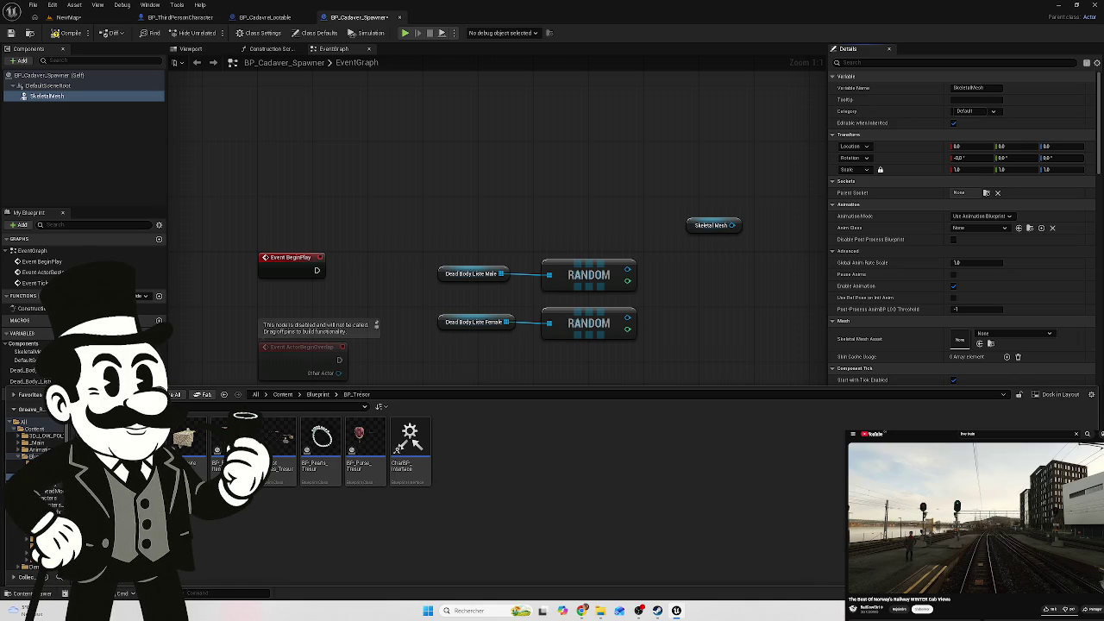
Browse to Characters > Dead_Body > Body_Male > Body and drag the male body onto the Skeletal Mesh Asset field
left_click(35, 429)
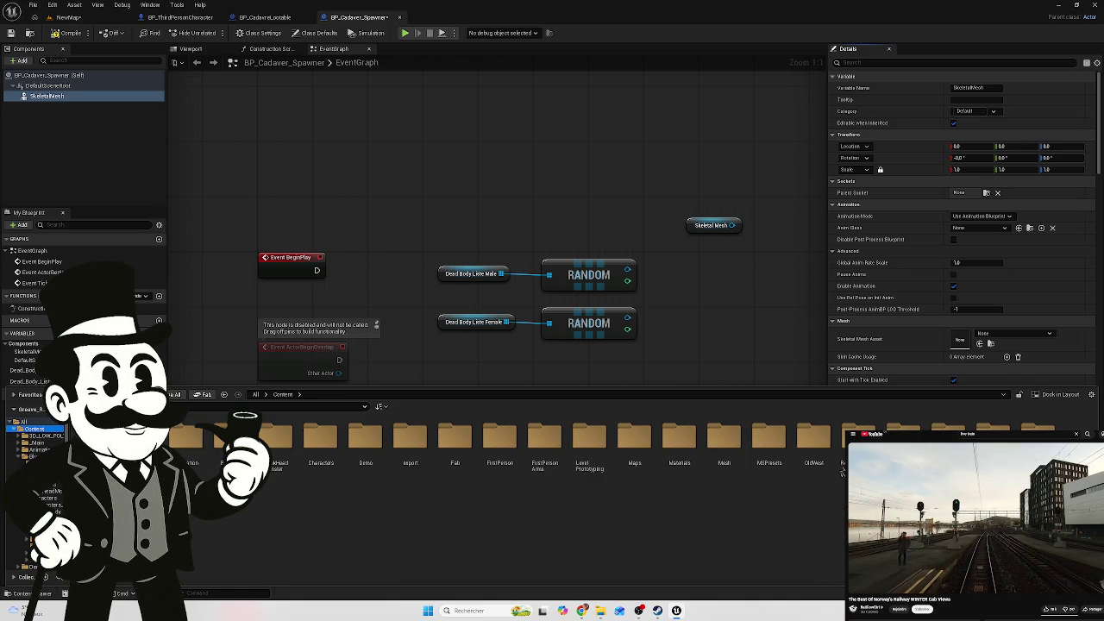
left_click(48, 498)
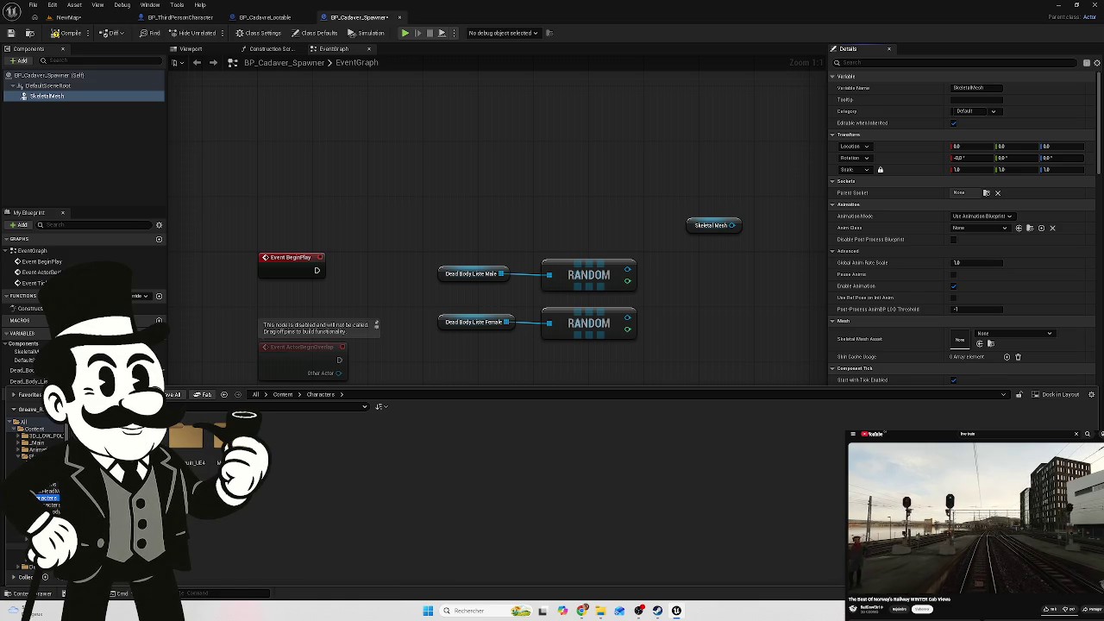
scroll(45, 495, "down", 1)
left_click(50, 505)
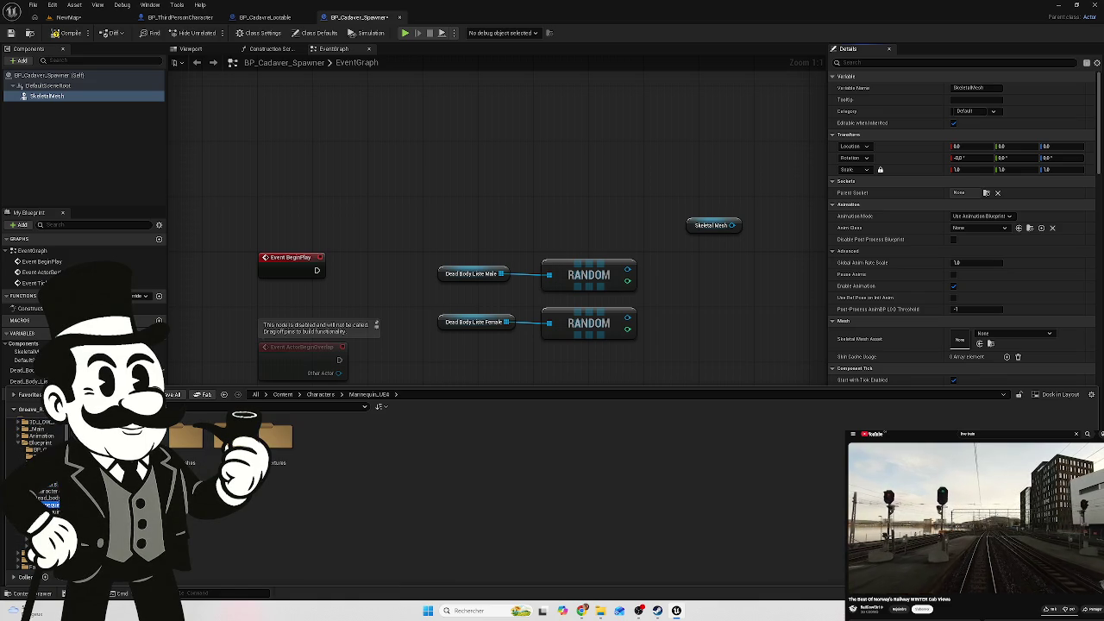
left_click(49, 492)
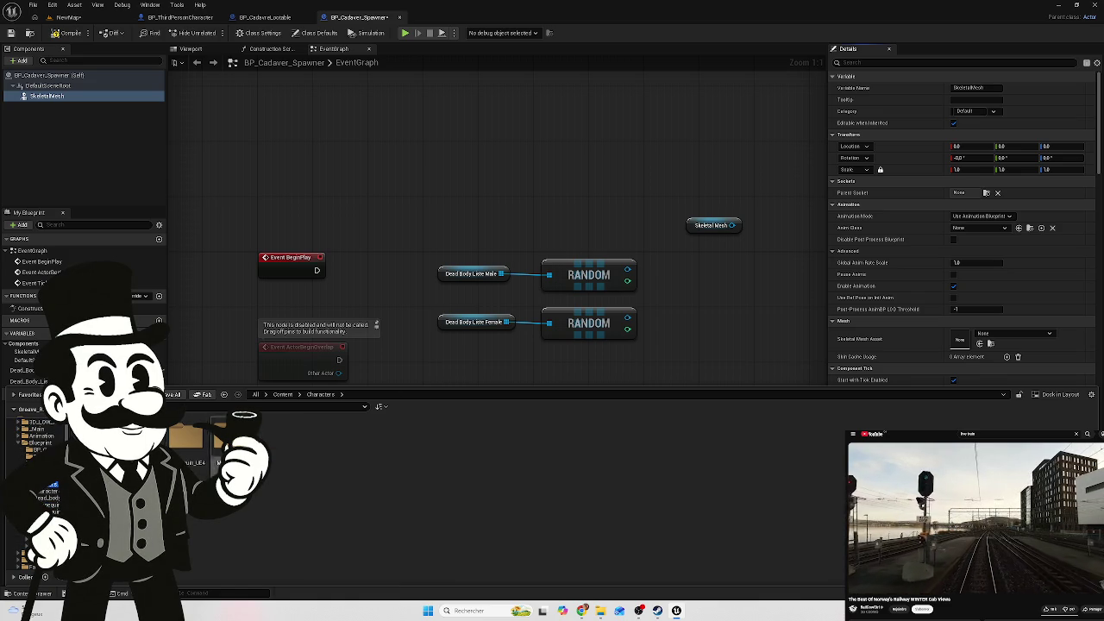
left_click(49, 491)
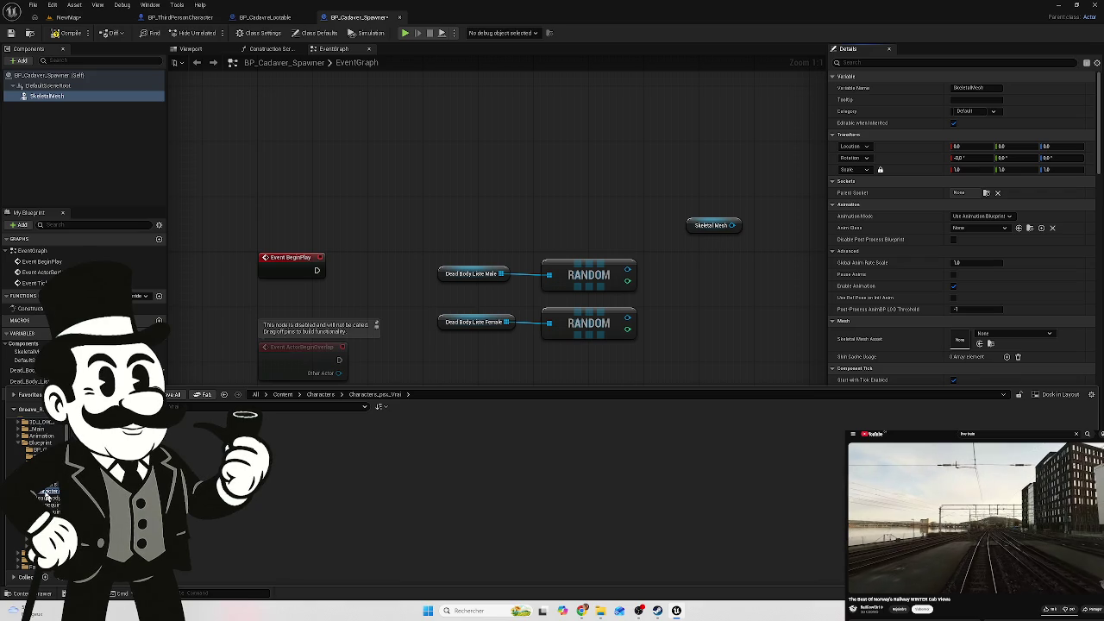
left_click(48, 497)
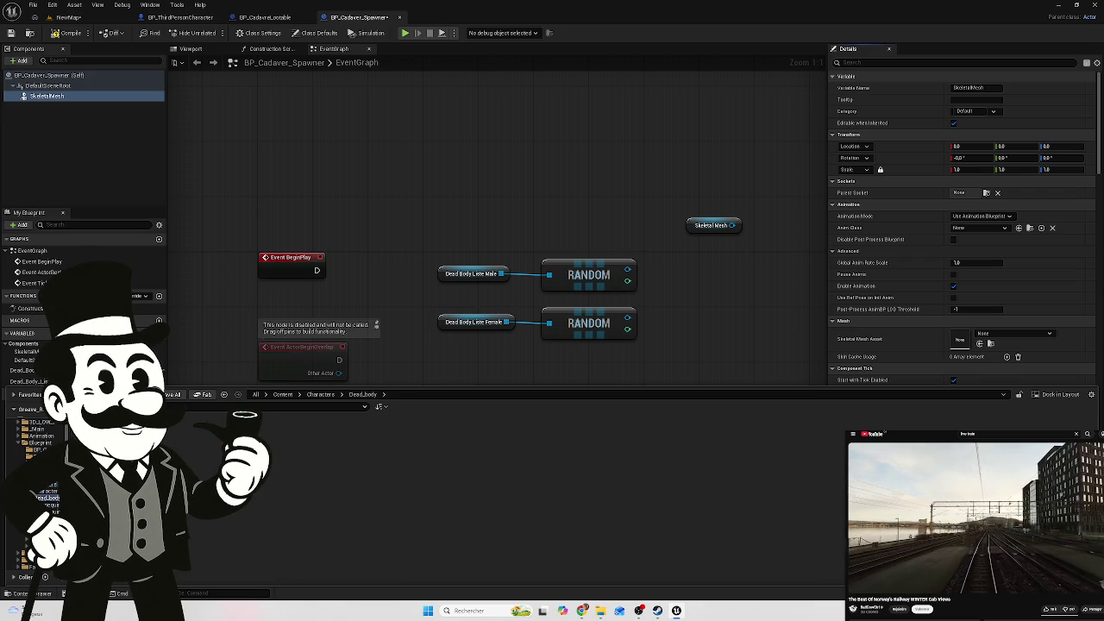
left_click(54, 511)
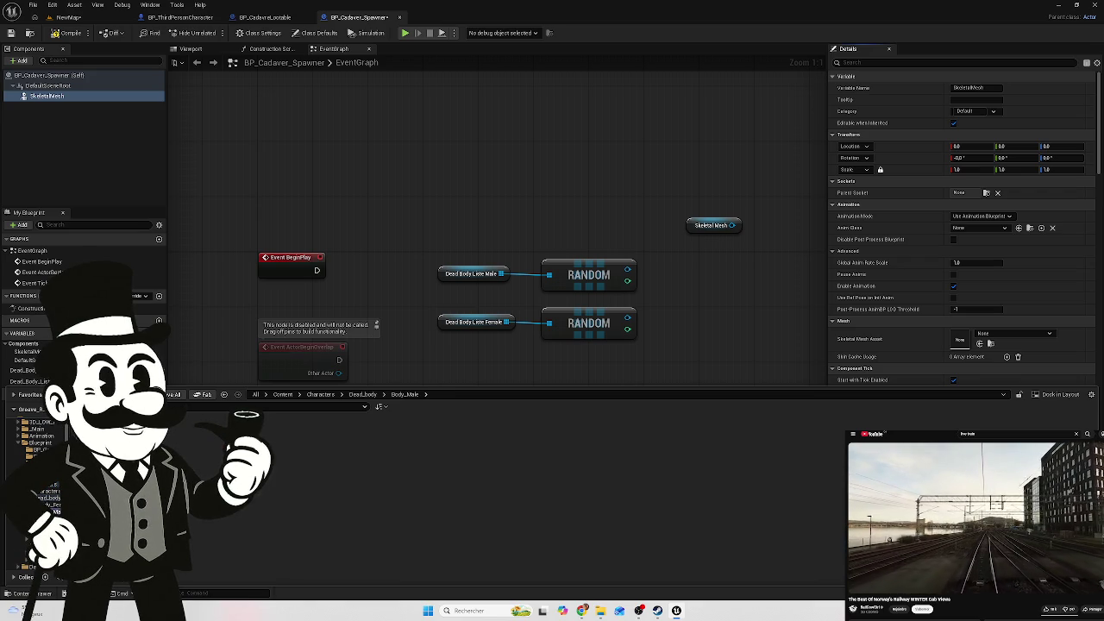
double_click(184, 442)
left_click_drag(184, 443, 953, 345)
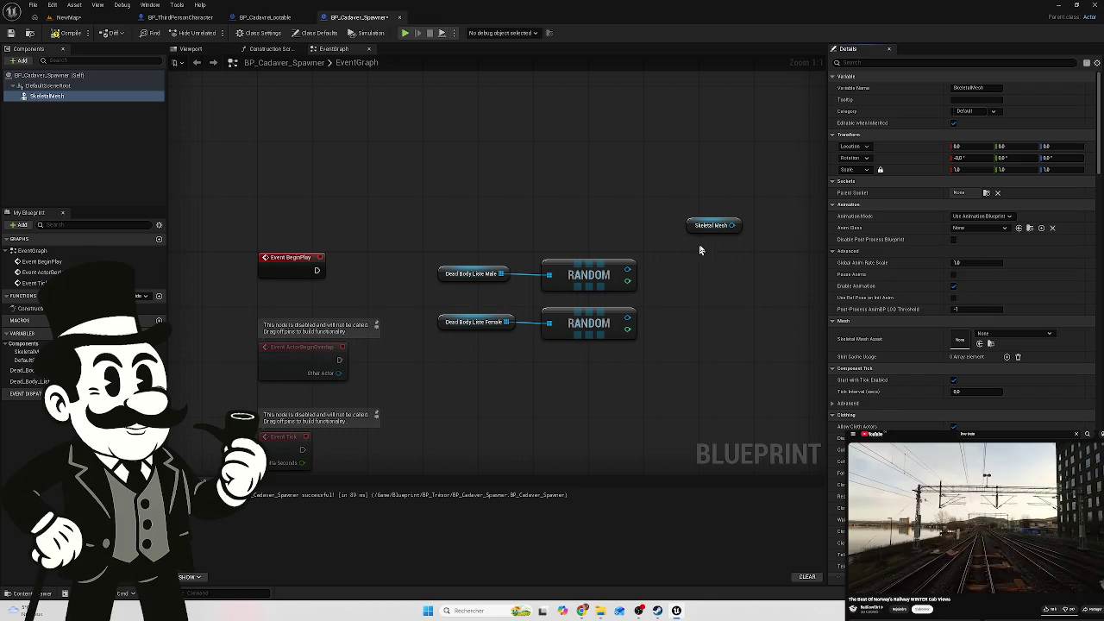
left_click(720, 226)
Delete the unconnected Skeletal Mesh getter and select the Dead Body Liste Female variable
key("Delete")
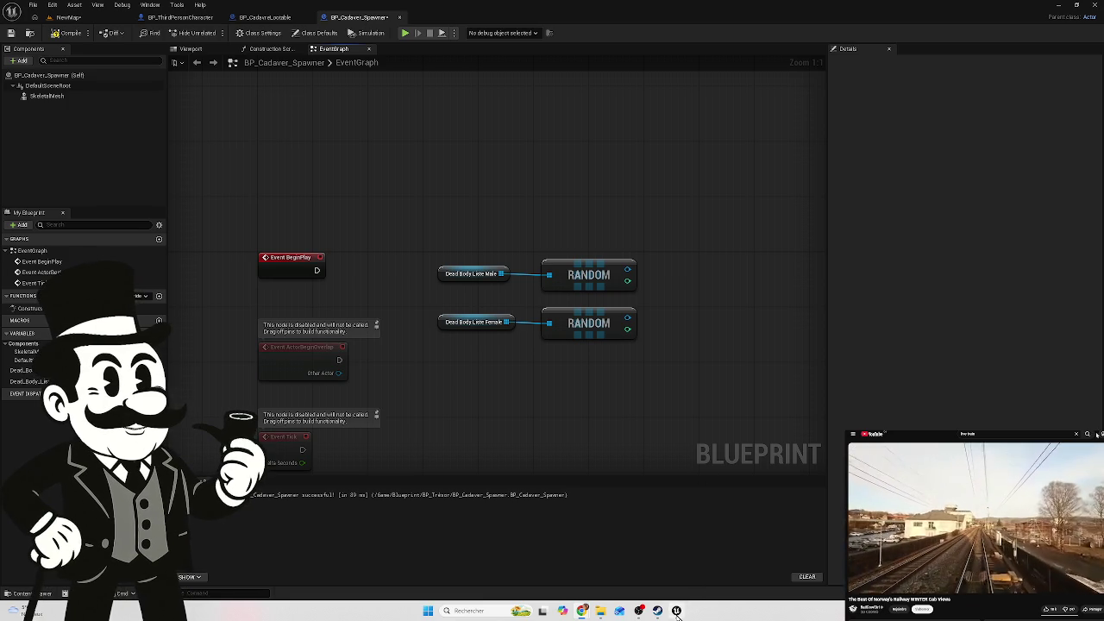
mouse_move(677, 609)
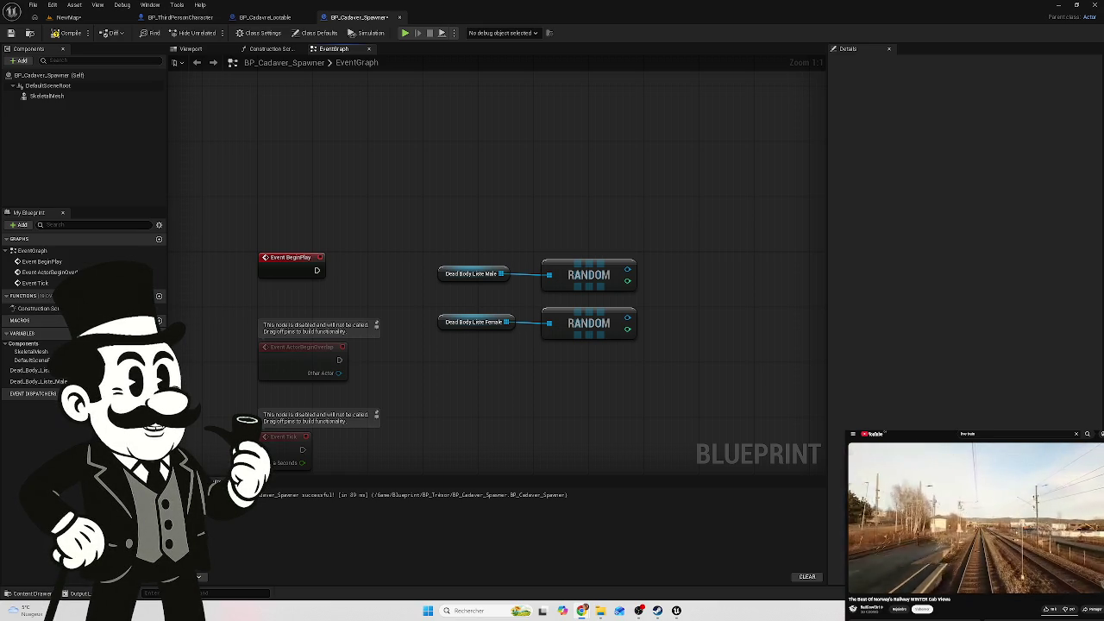
left_click(505, 321)
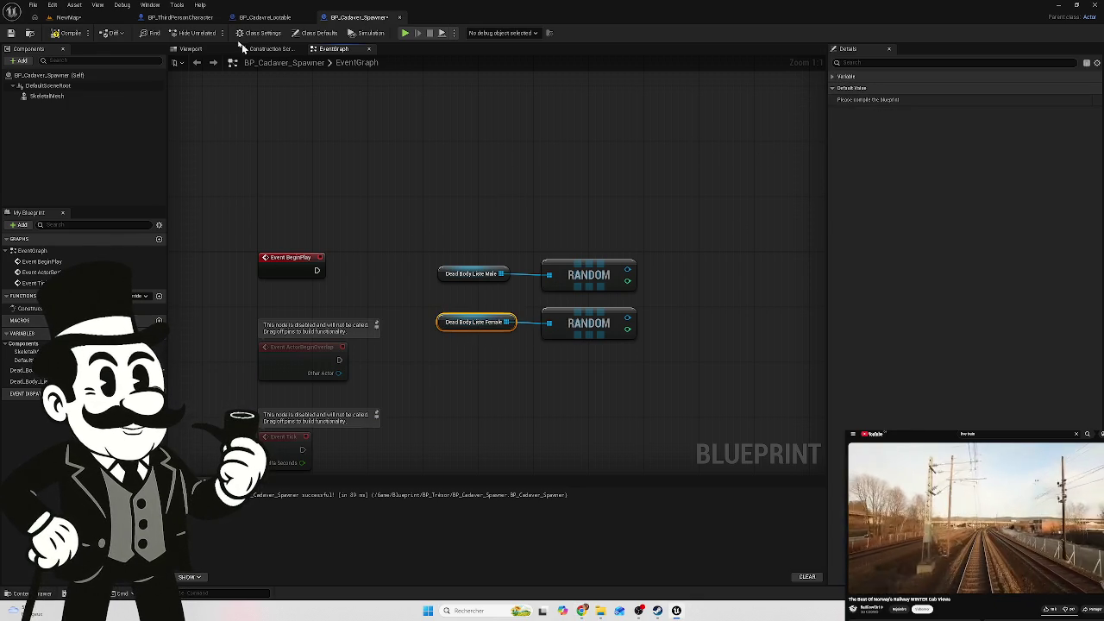
Select the Dead_Body_Liste_Male variable and compile the blueprint so its defaults become editable
left_click(315, 33)
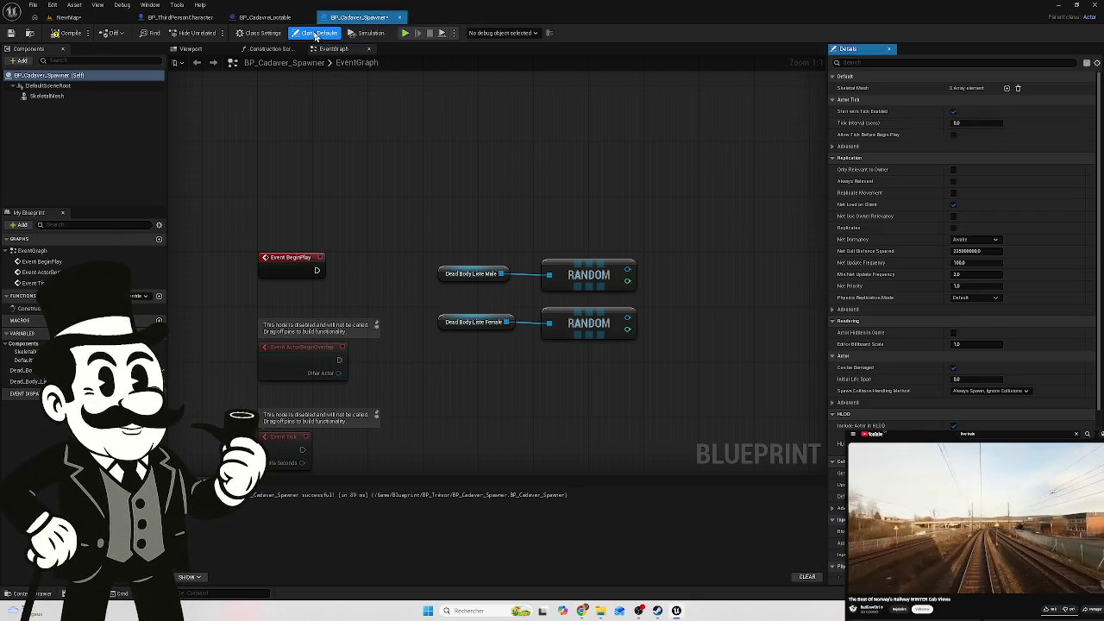
left_click(258, 33)
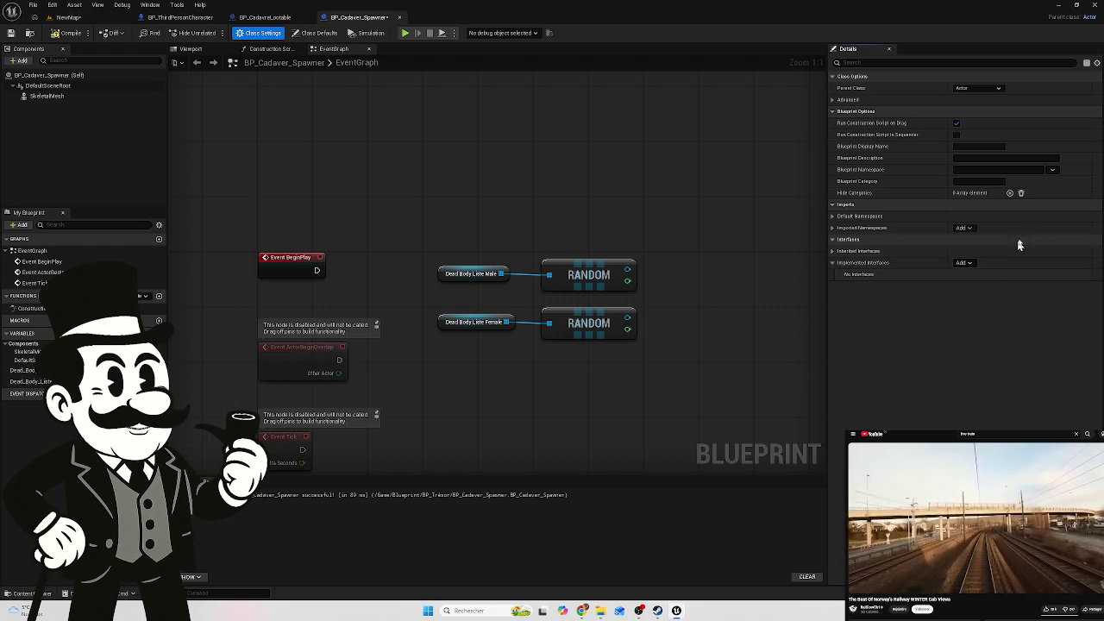
left_click(24, 370)
left_click(36, 382)
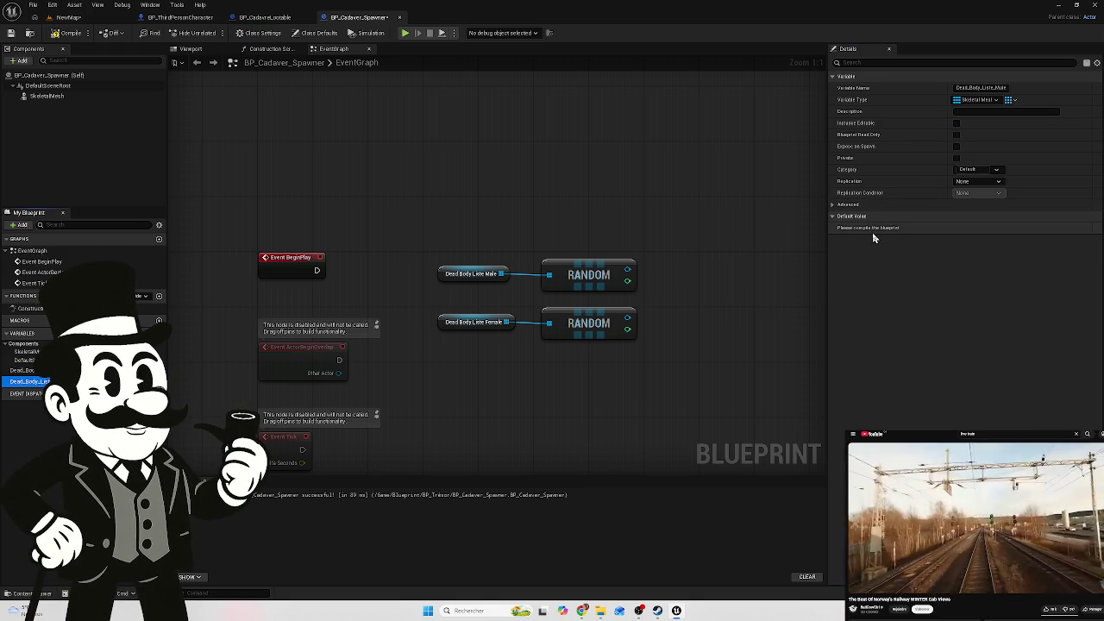
left_click(65, 36)
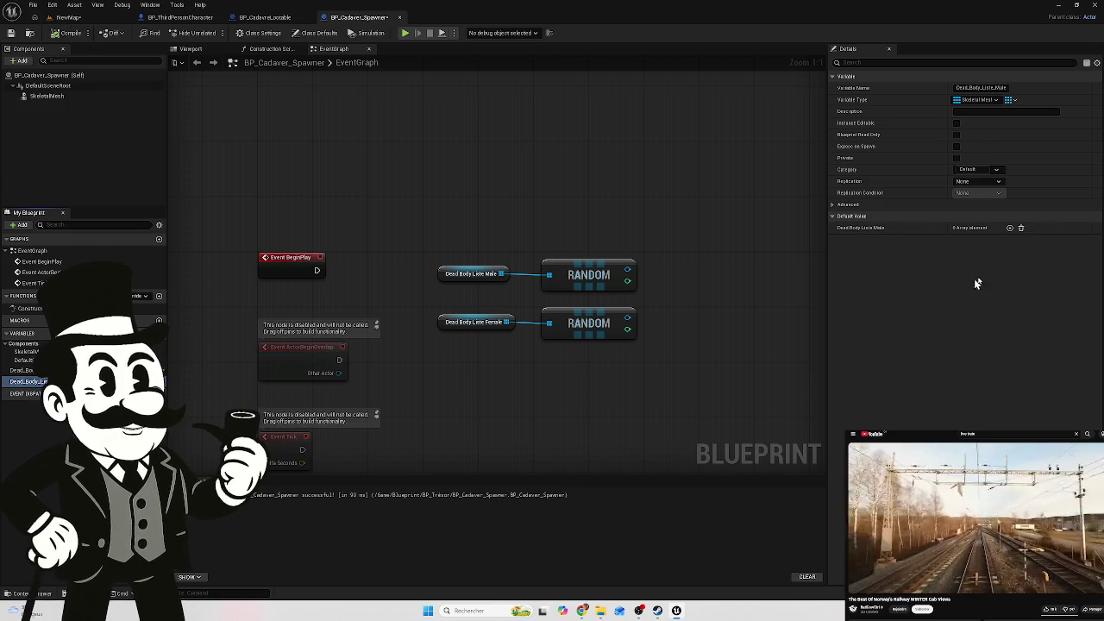
Add two default elements to the male list and try dragging the female body onto Index [1]
left_click(1010, 228)
left_click(1009, 228)
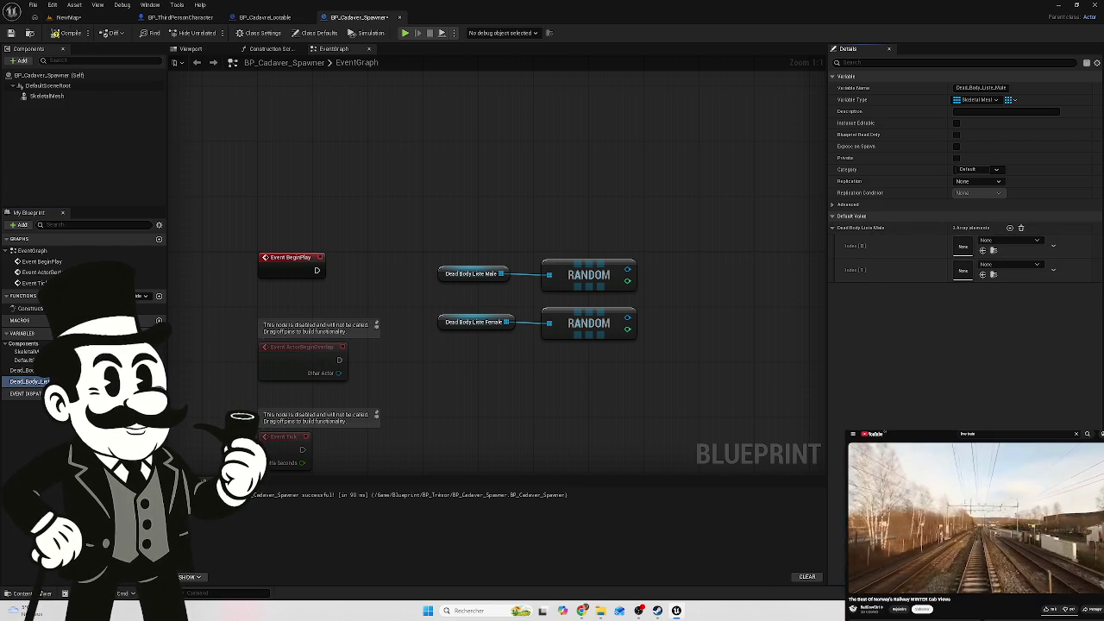
left_click(42, 593)
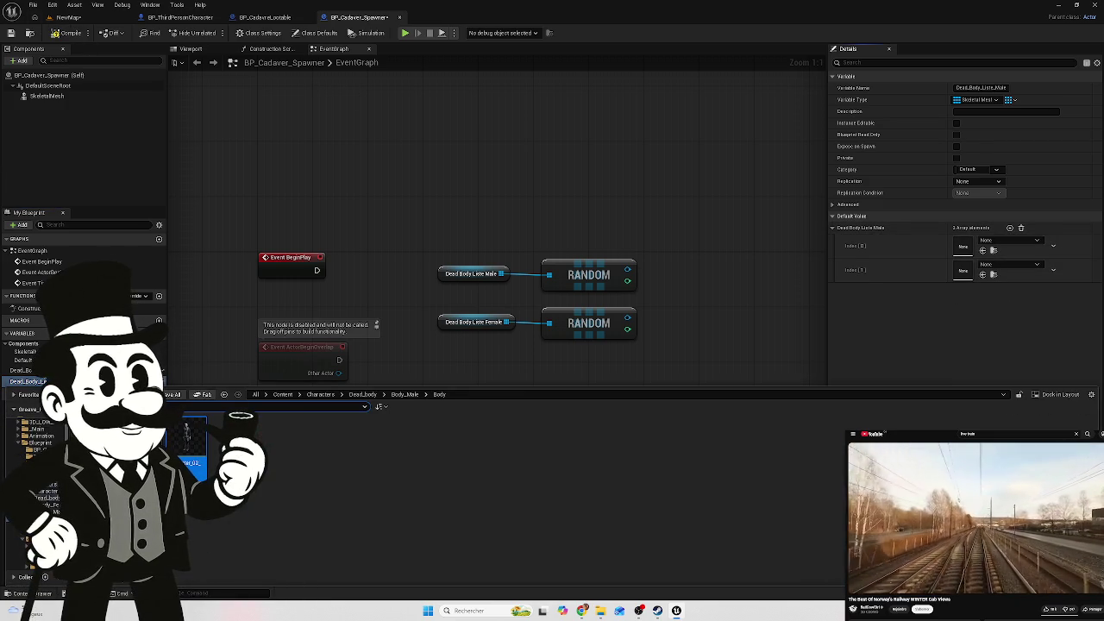
left_click(52, 512)
mouse_move(185, 431)
left_mouse_down()
mouse_move(818, 343)
mouse_move(973, 247)
mouse_move(968, 273)
mouse_move(967, 248)
mouse_move(959, 274)
mouse_move(962, 249)
mouse_move(960, 264)
left_mouse_up()
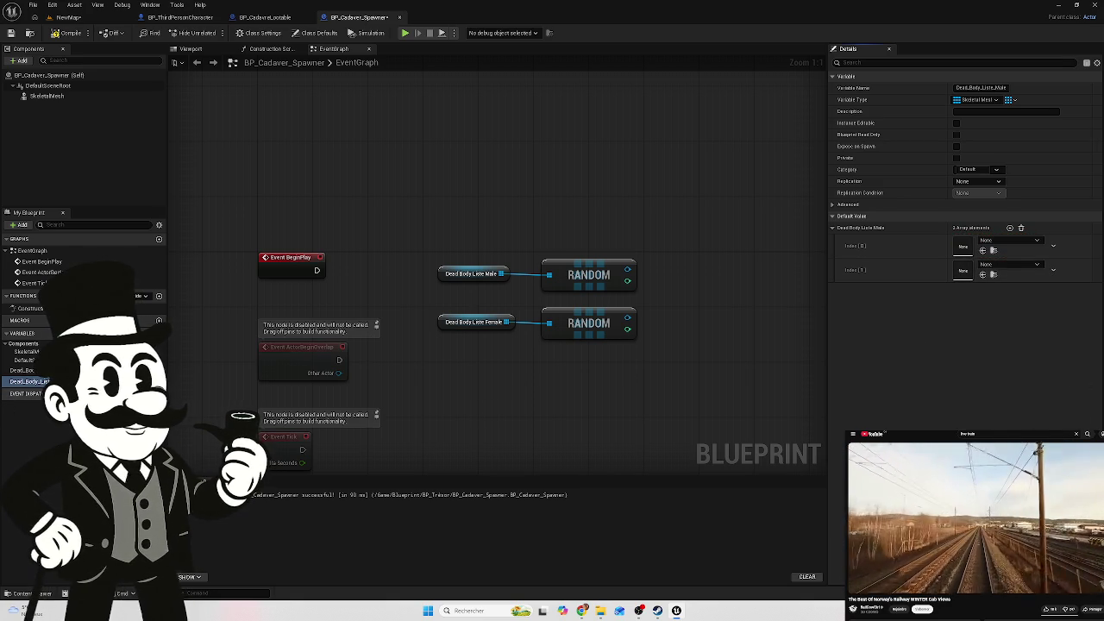
left_click(162, 382)
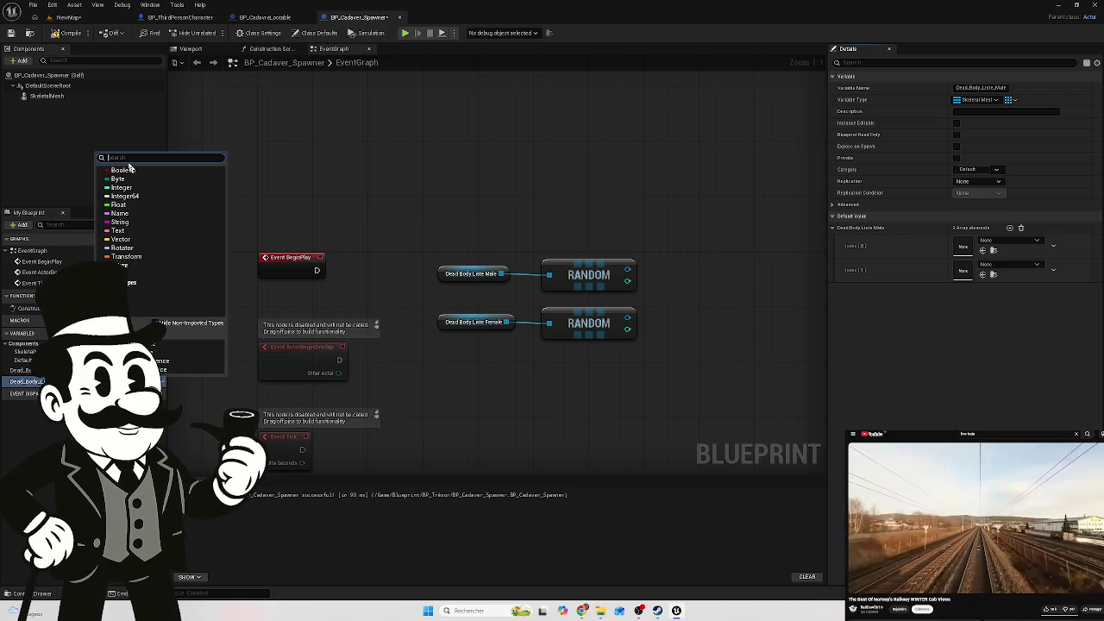
type("animat")
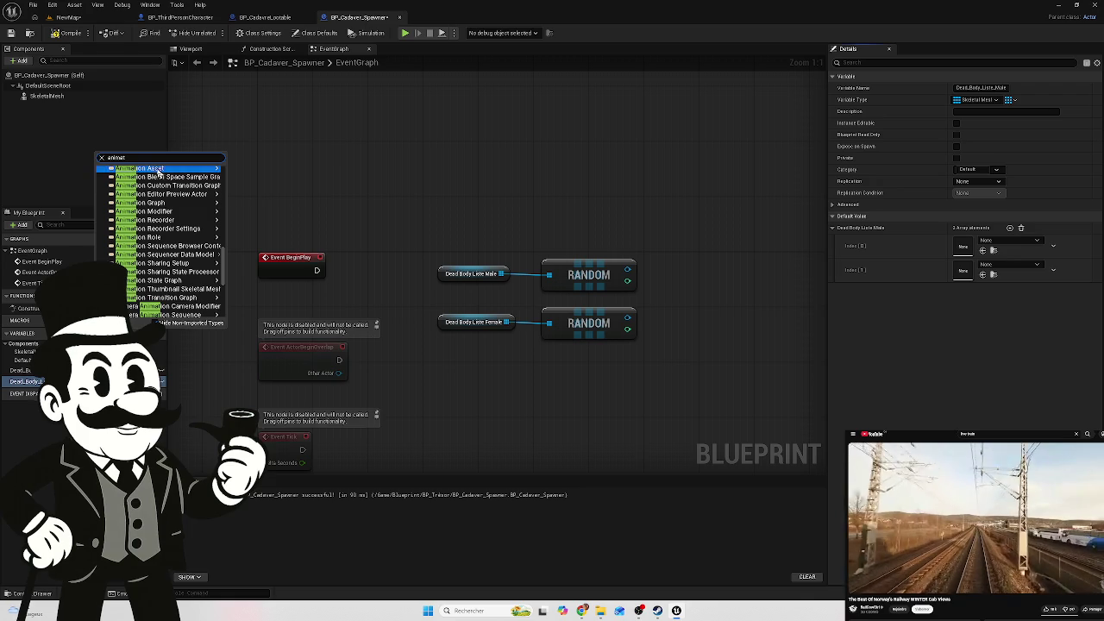
mouse_move(177, 217)
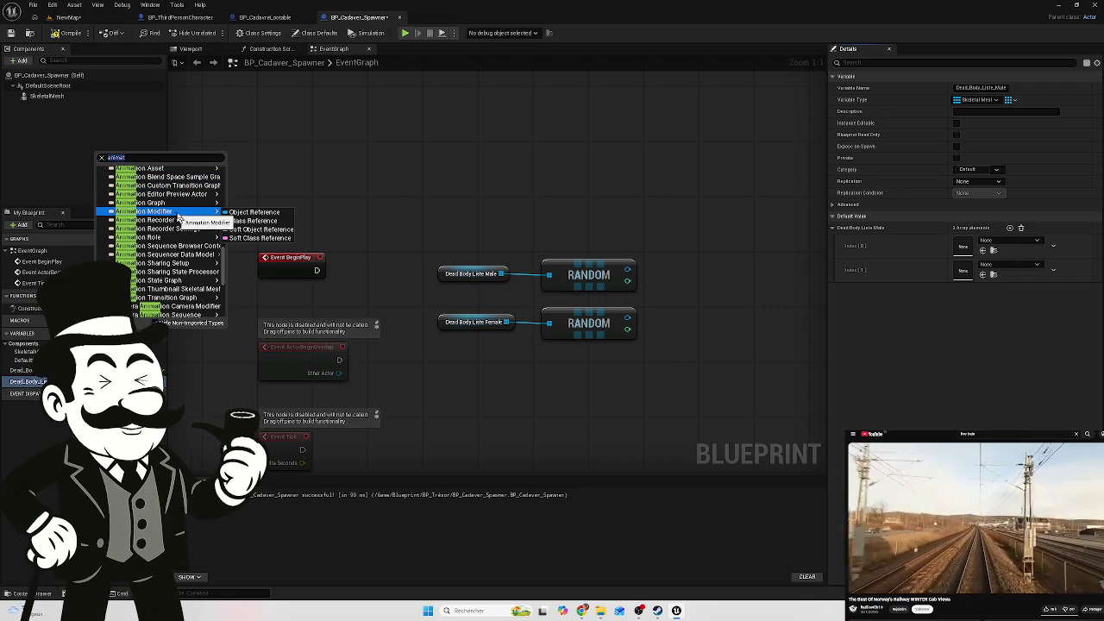
left_click(131, 158)
left_click(131, 158)
type("ion")
scroll(158, 197, "down", 2)
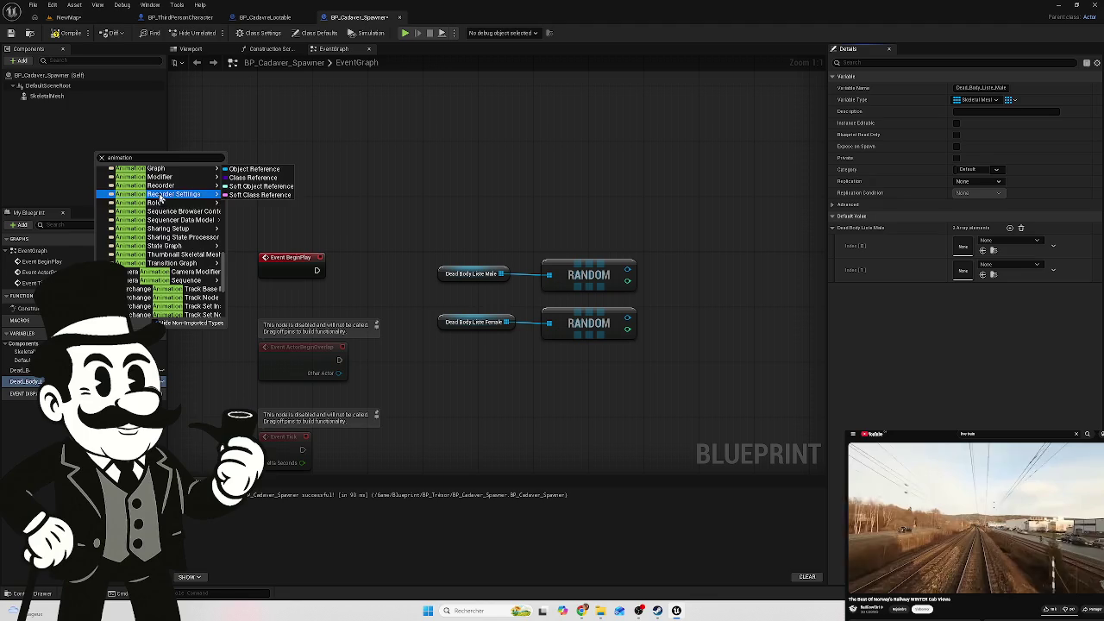
scroll(160, 203, "up", 3)
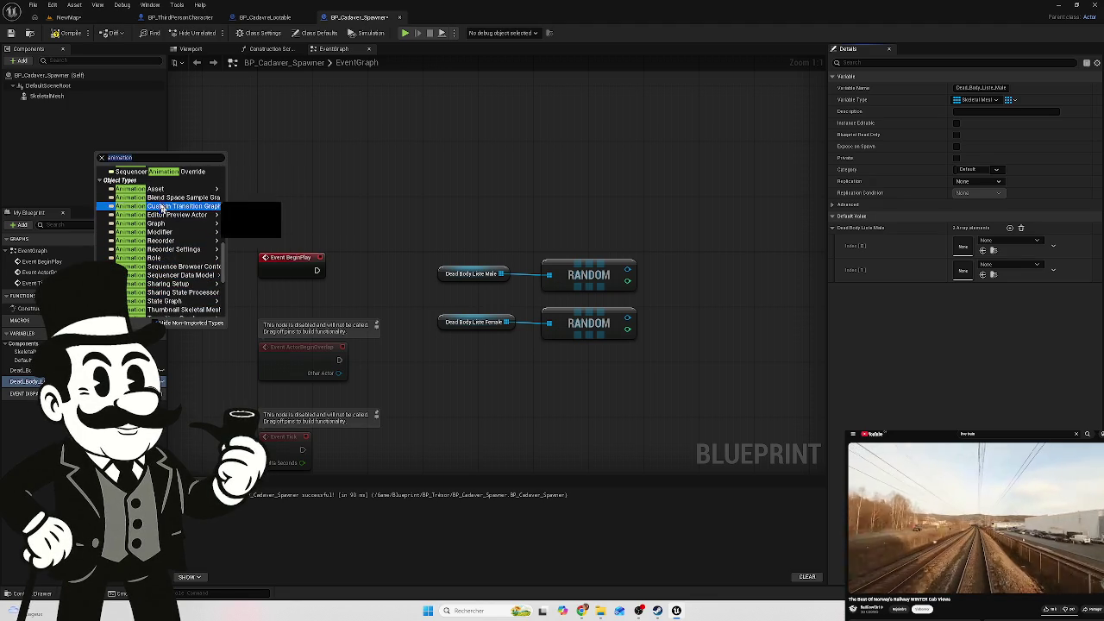
mouse_move(159, 191)
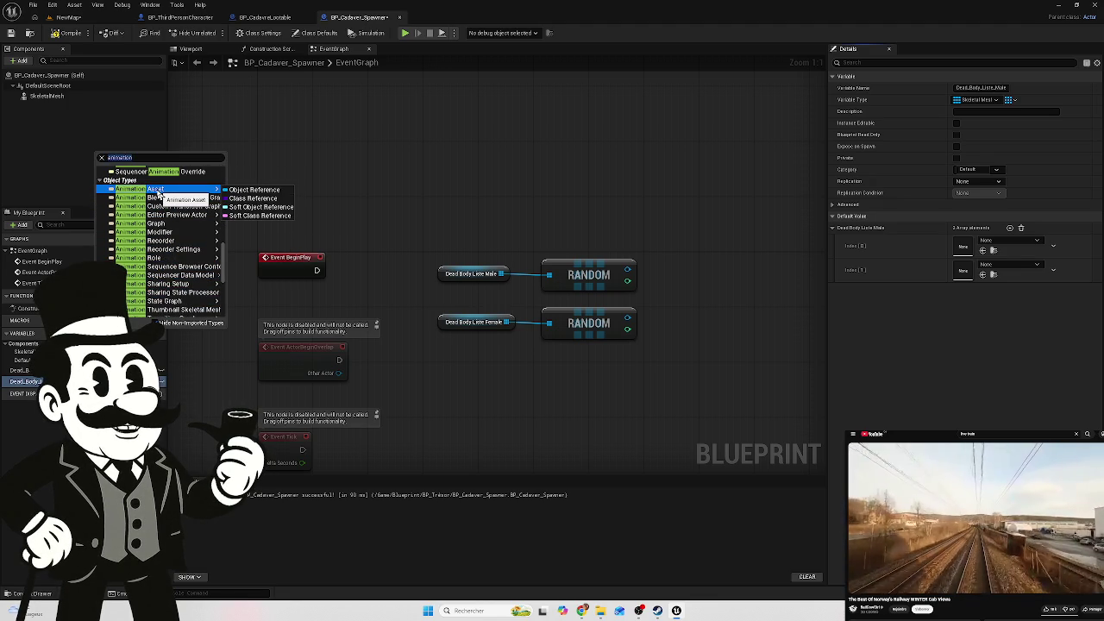
scroll(158, 222, "up", 2)
mouse_move(172, 242)
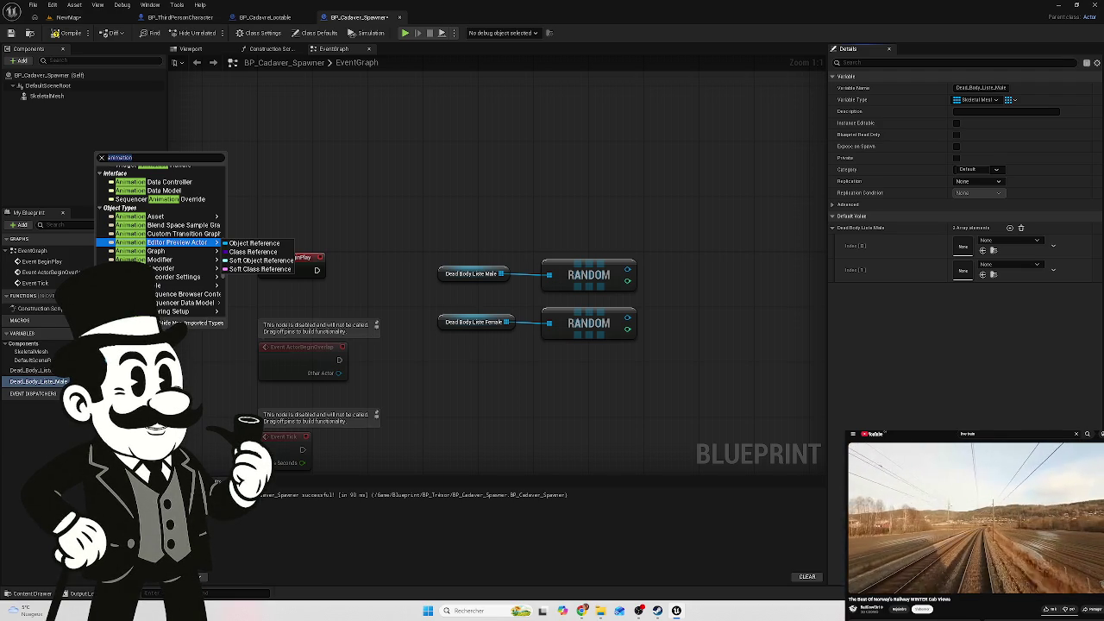
key("Escape")
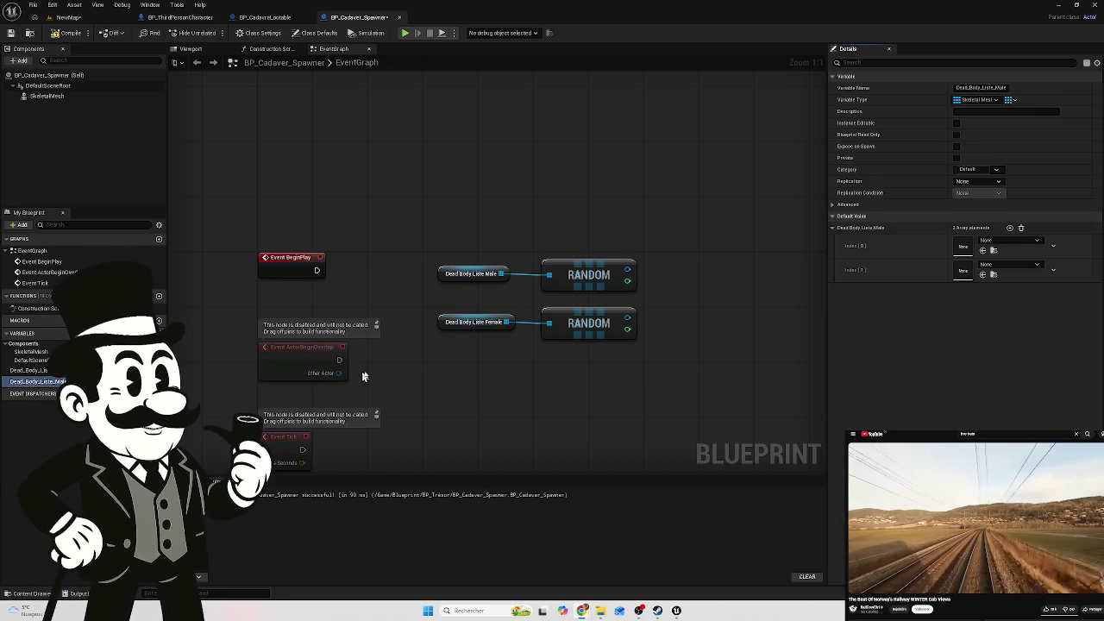
Add a new blueprint variable named 'Anim Sequence' for the cadaver animations
left_click(159, 320)
type("Anim Seq")
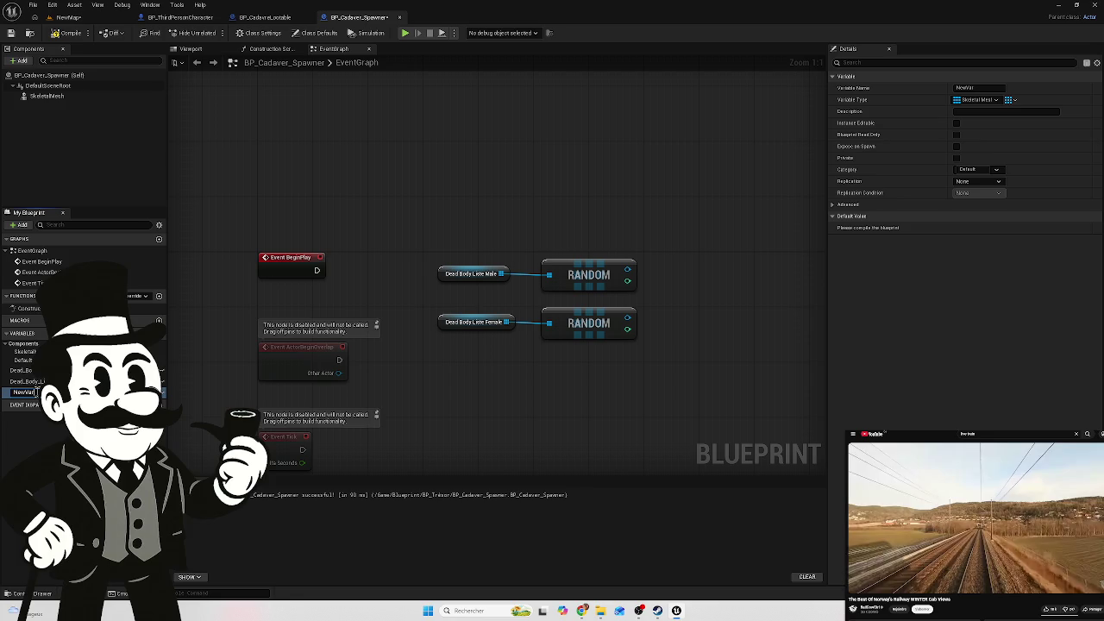
type("uence")
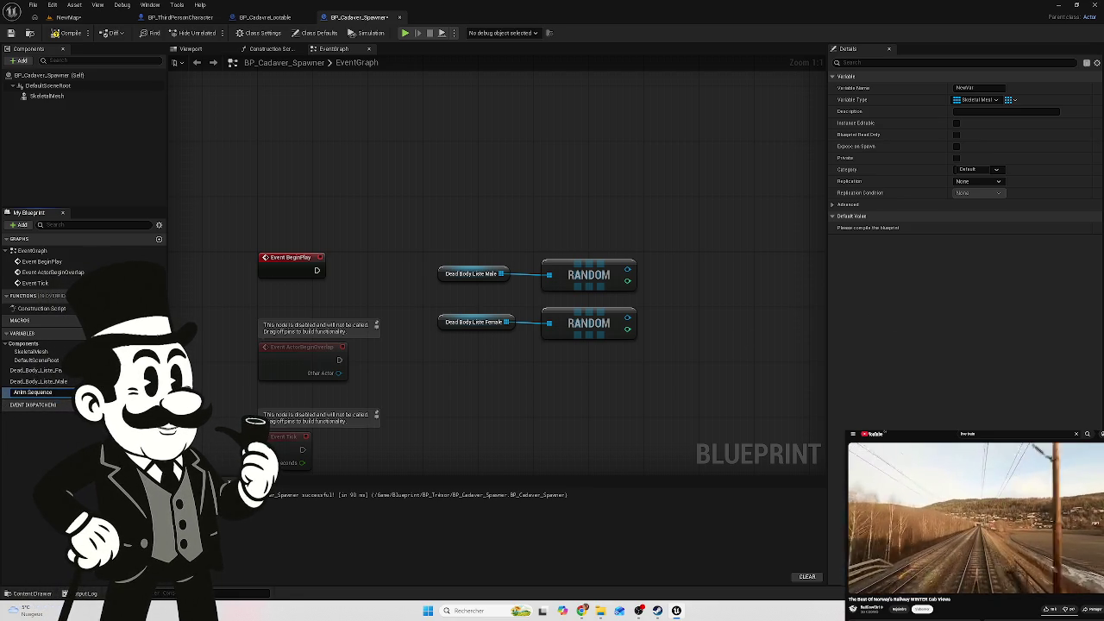
type("AnimsCadavres")
key("Return")
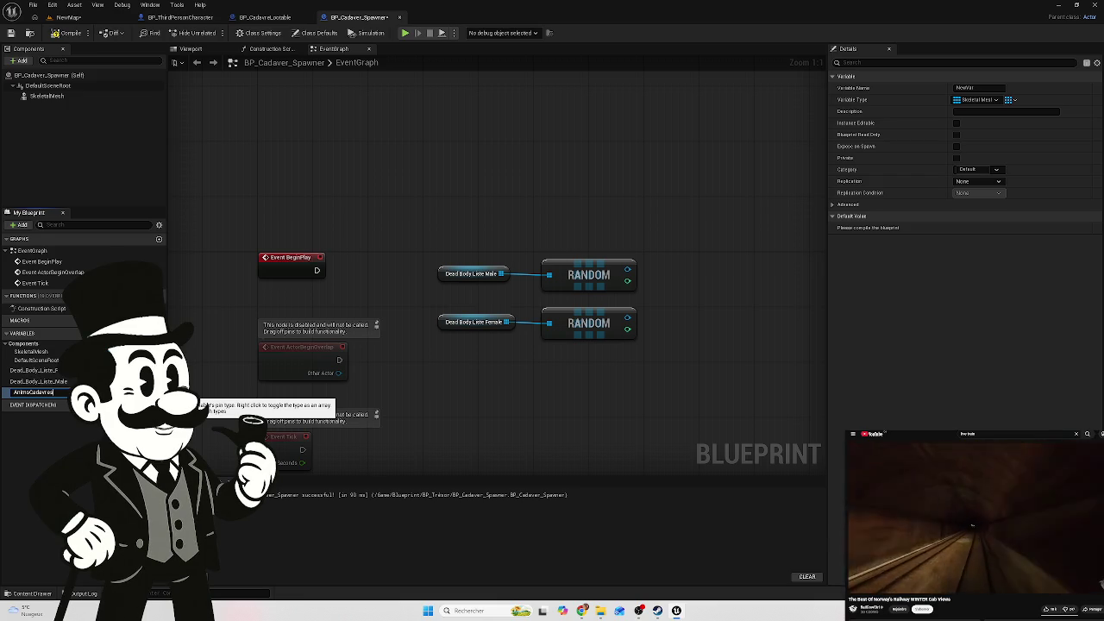
left_click(153, 393)
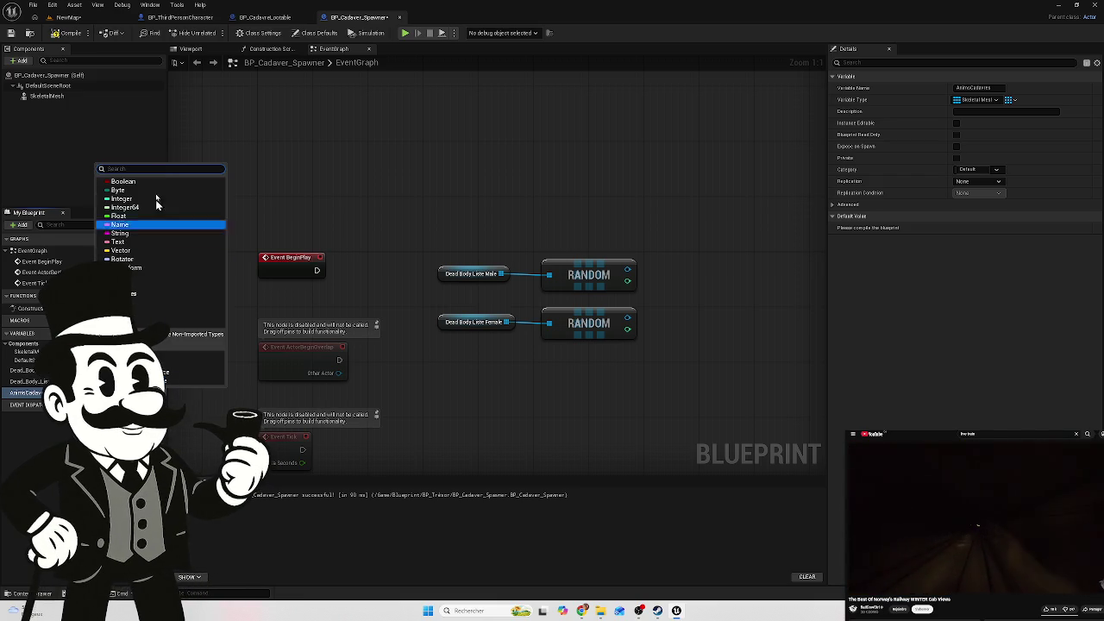
Search the type list for 'nim seq' and set the new variable's type to Anim Sequence
type("anim")
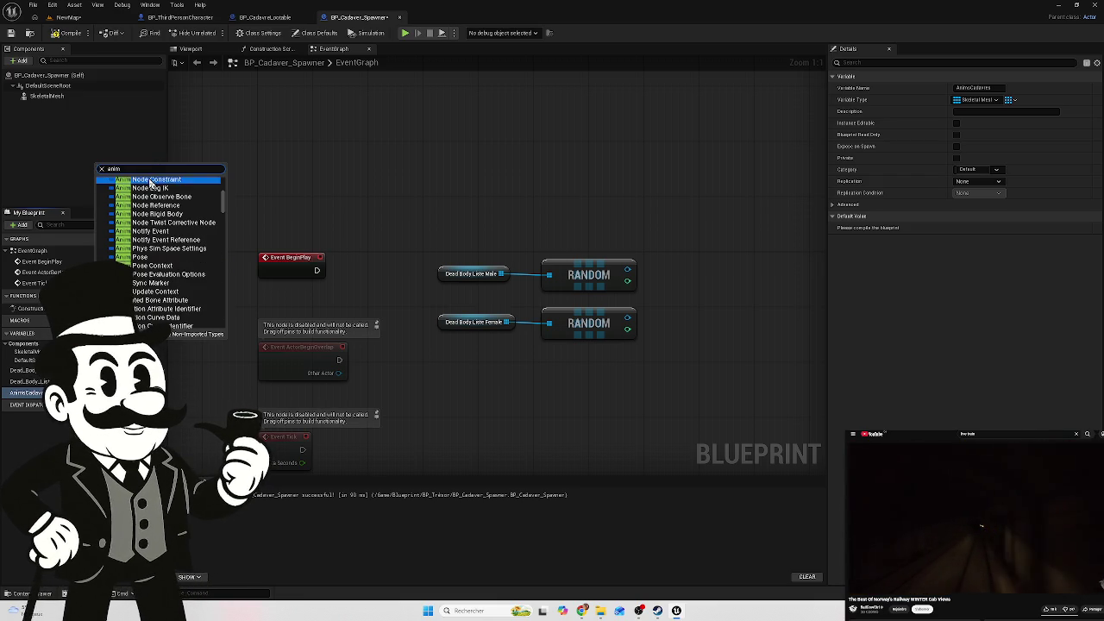
type(" se")
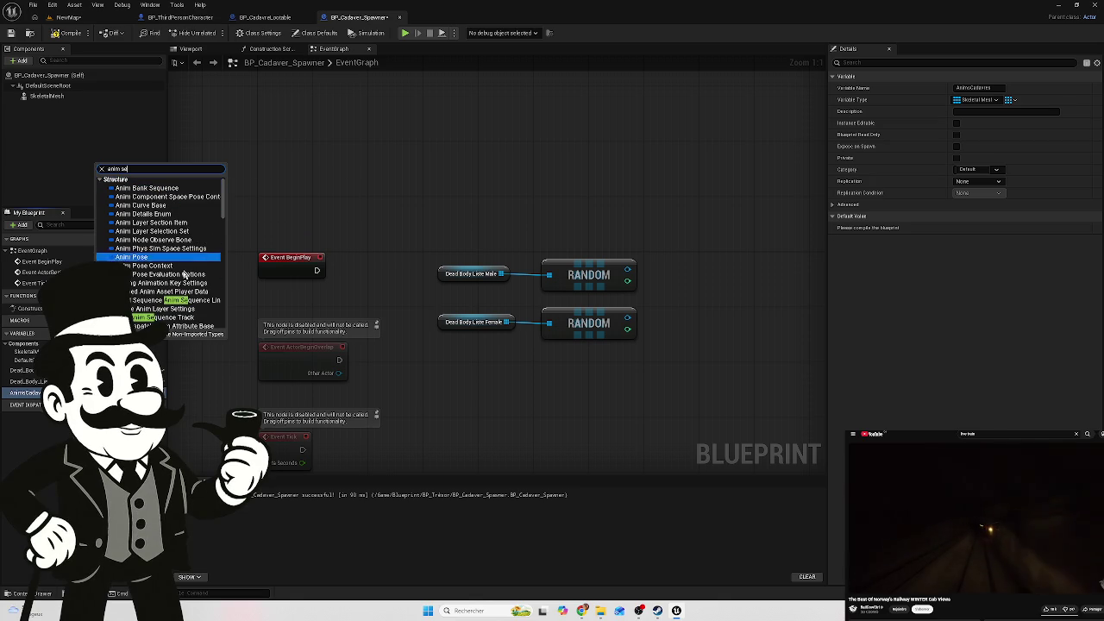
type("q")
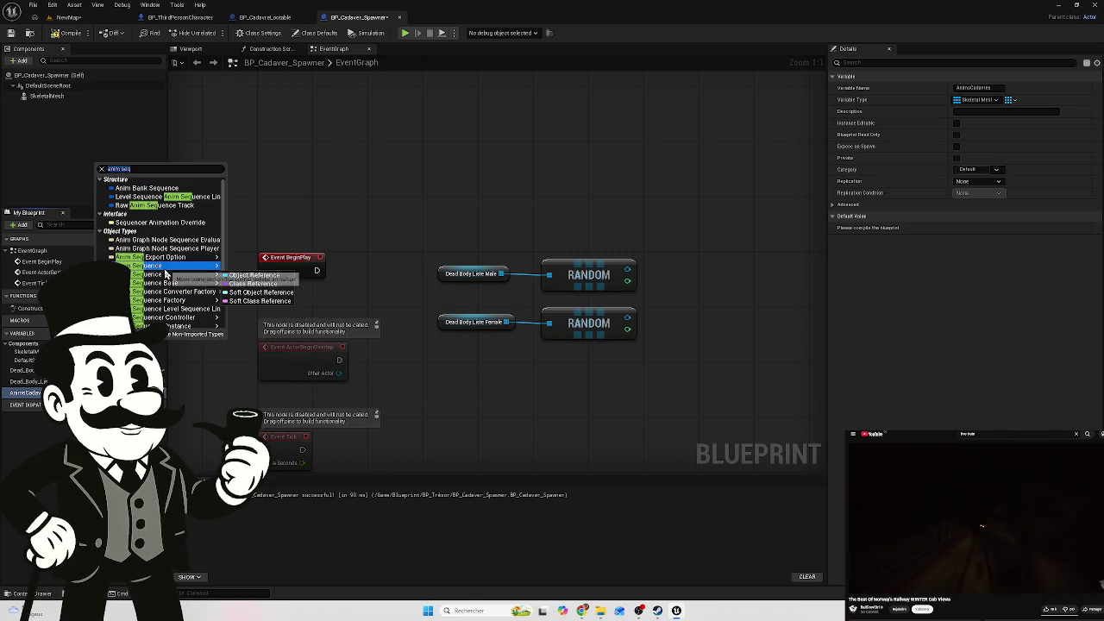
mouse_move(163, 277)
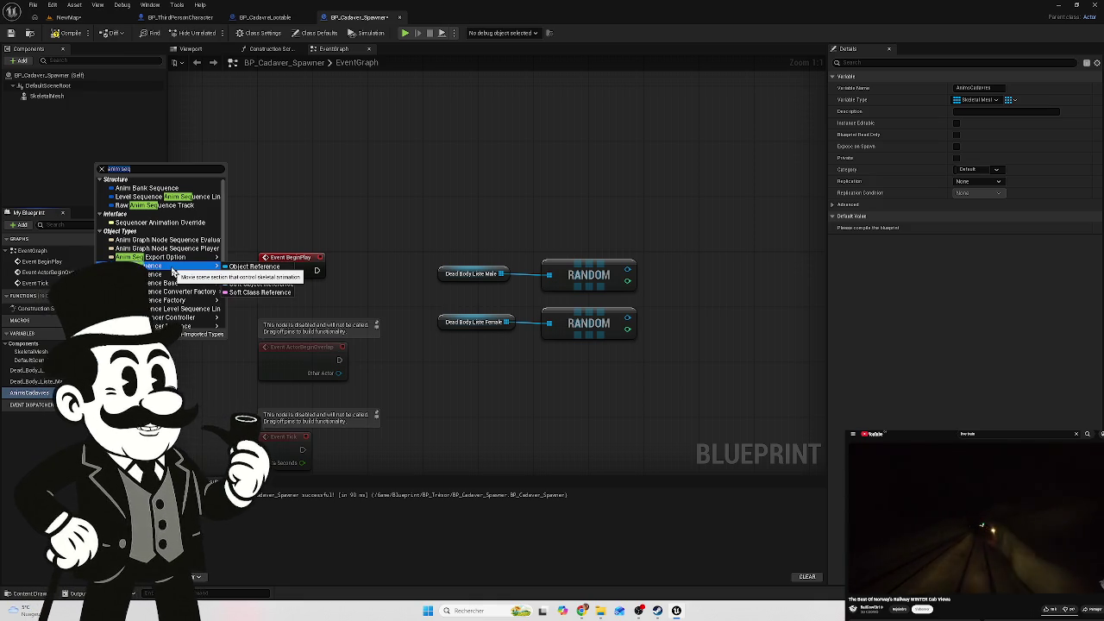
left_click(173, 272)
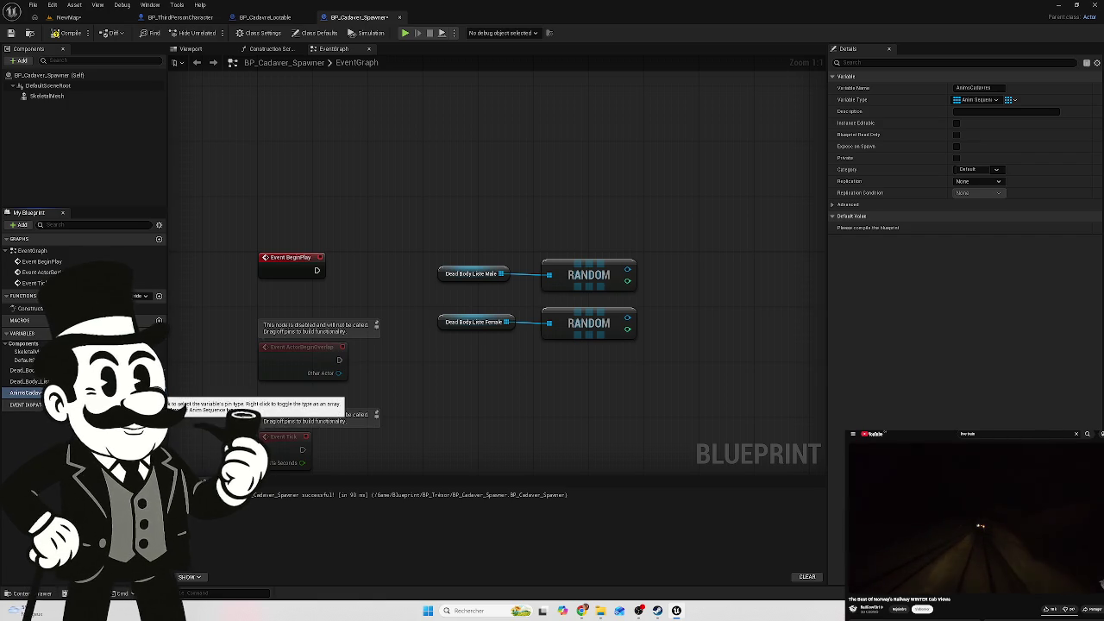
Compile, add Index [0] and Index [1] to the animation array, leaving both entries None
left_click(67, 32)
left_click(1010, 228)
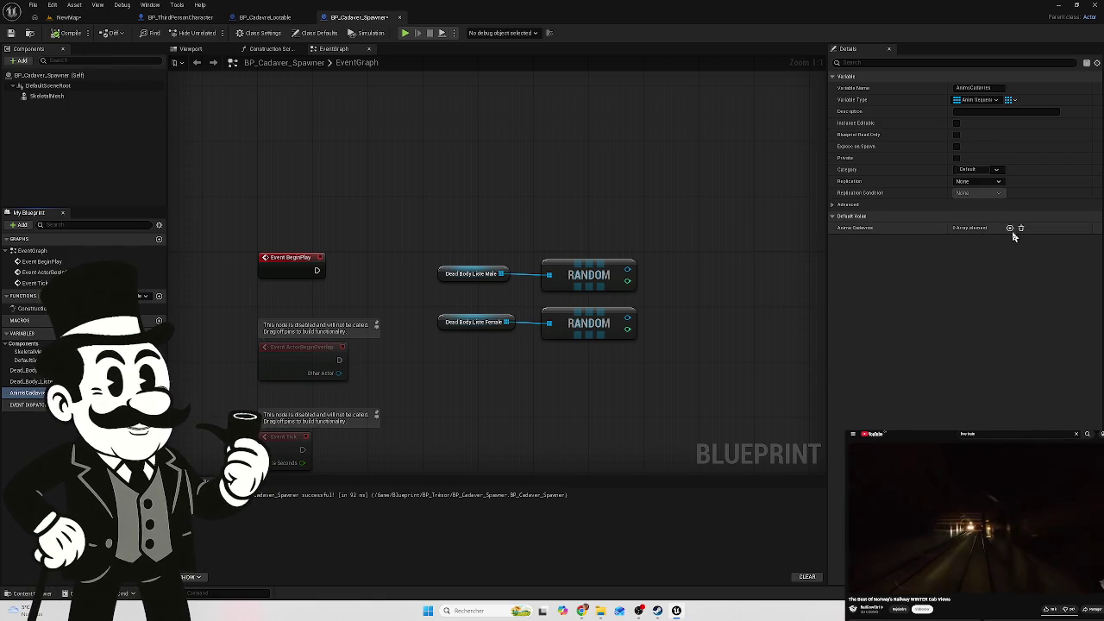
left_click(1010, 227)
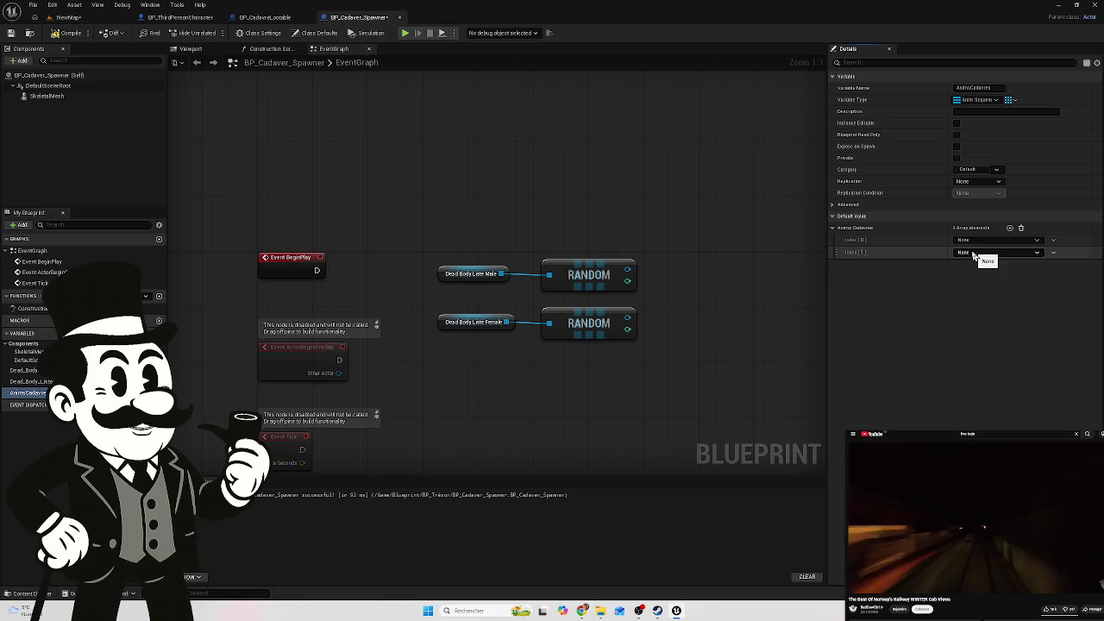
left_click(994, 240)
left_click(860, 290)
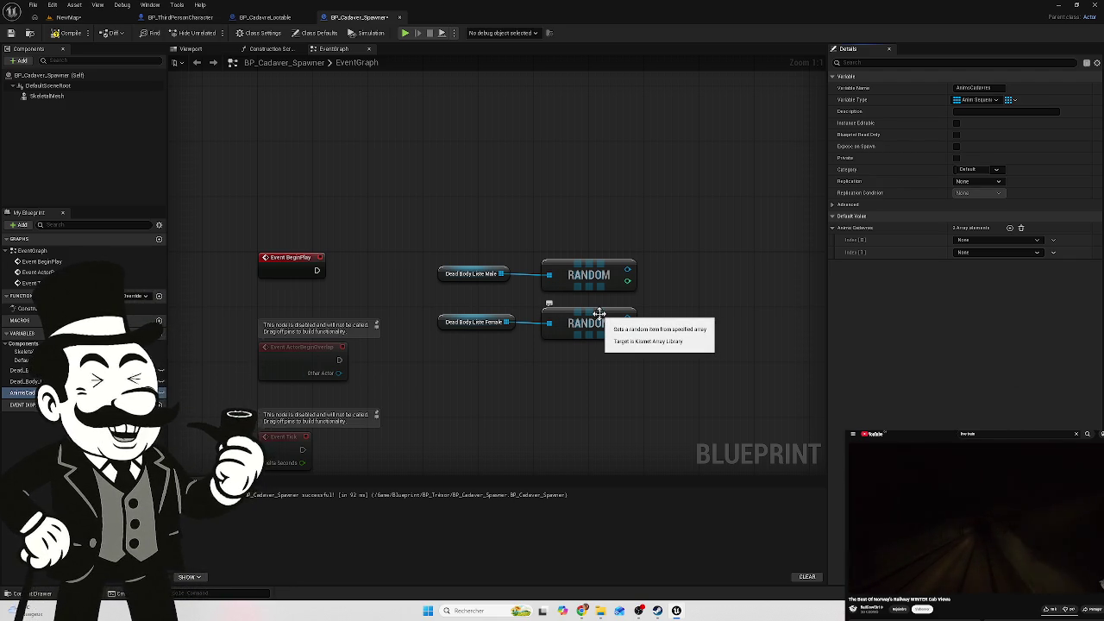
left_click(248, 18)
left_click(53, 106)
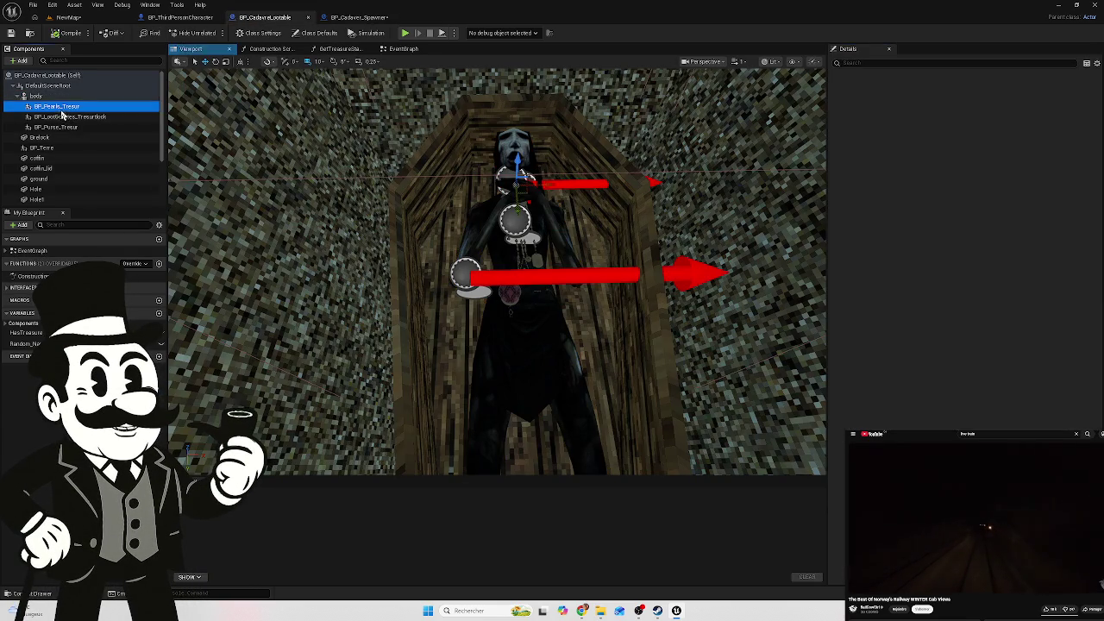
left_click(37, 96)
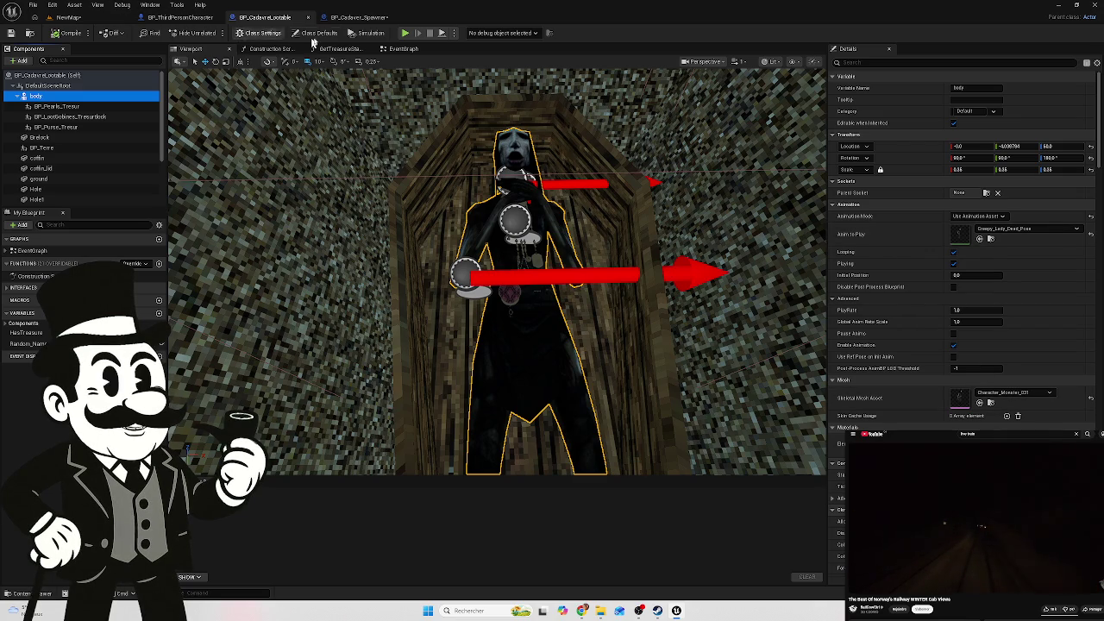
left_click(358, 17)
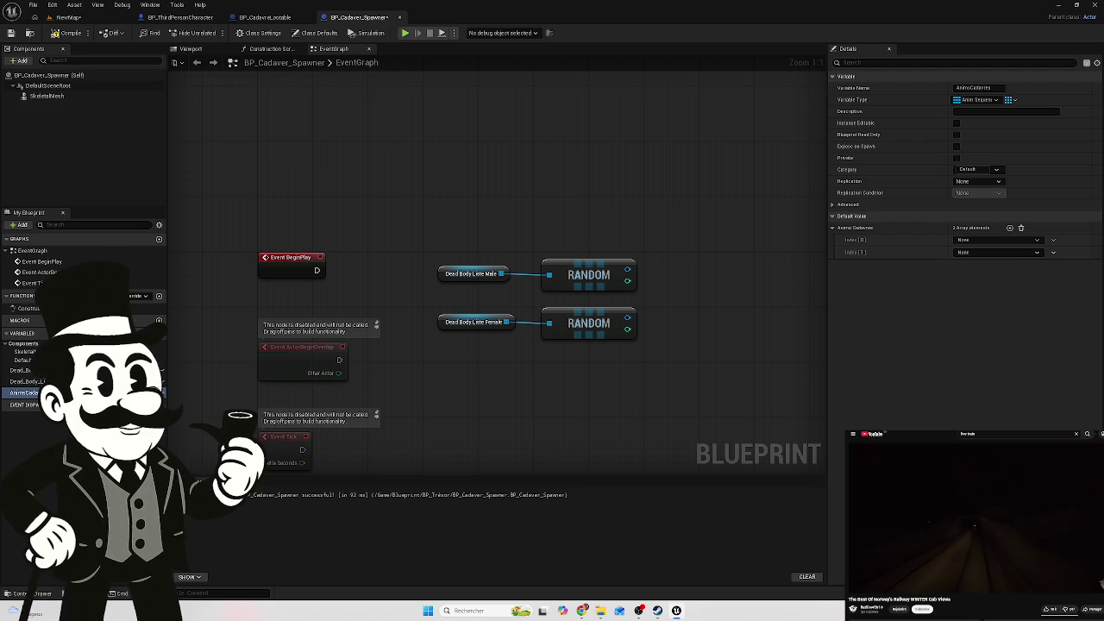
left_click(161, 393)
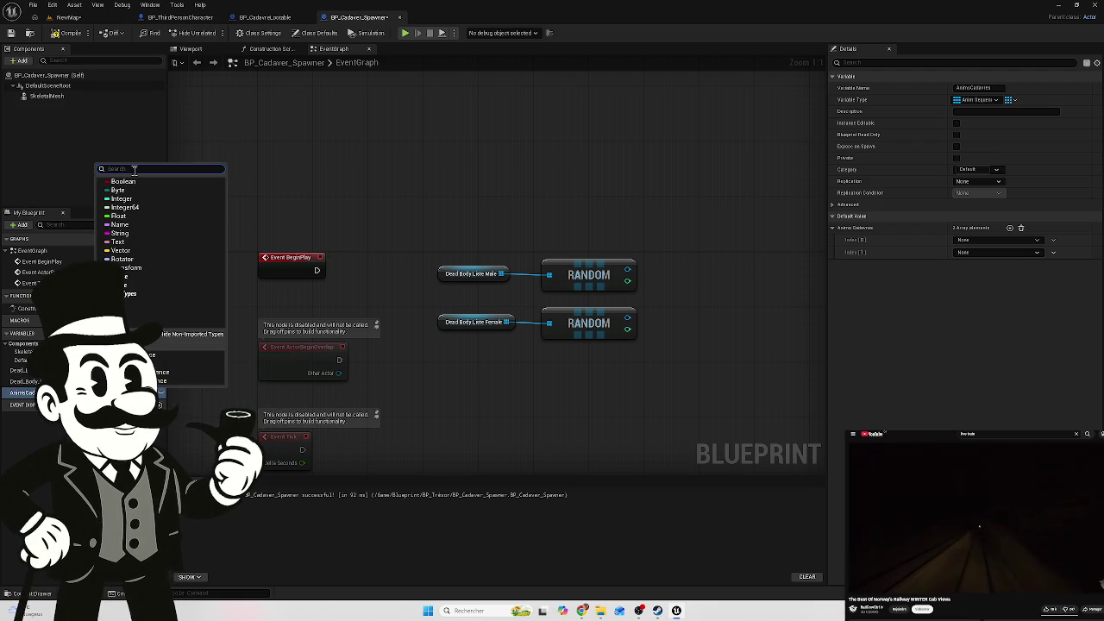
type("anim s")
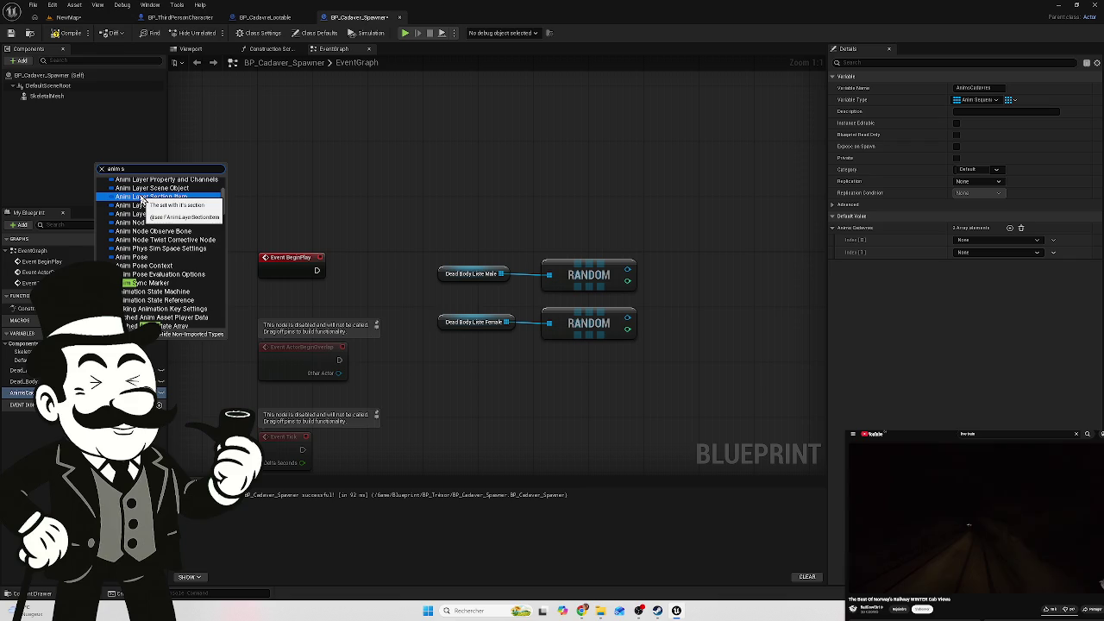
type("eq")
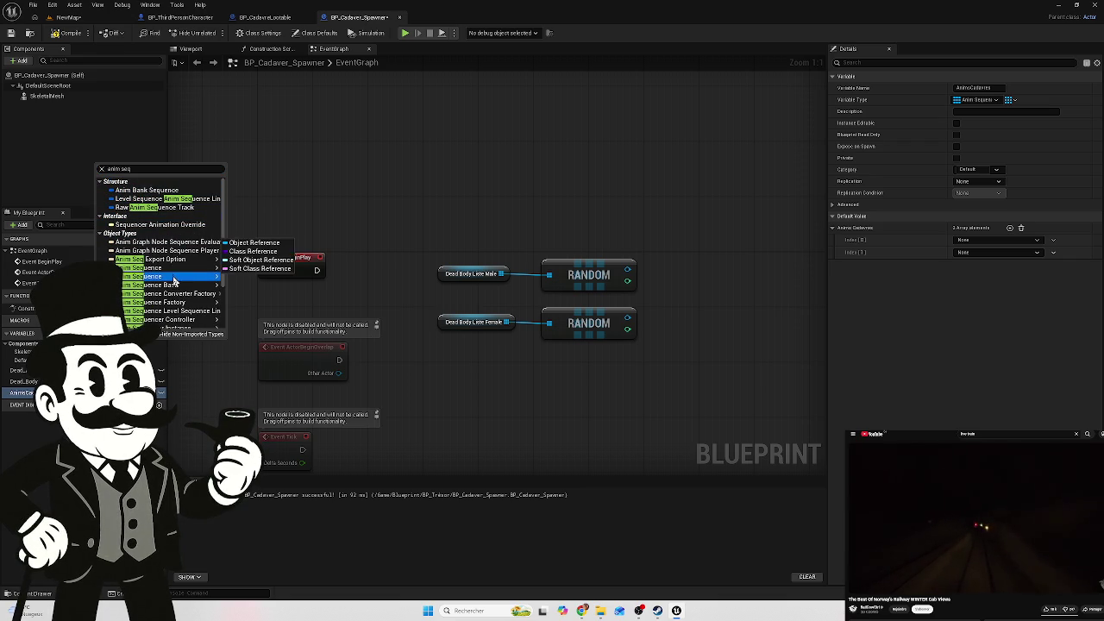
mouse_move(174, 280)
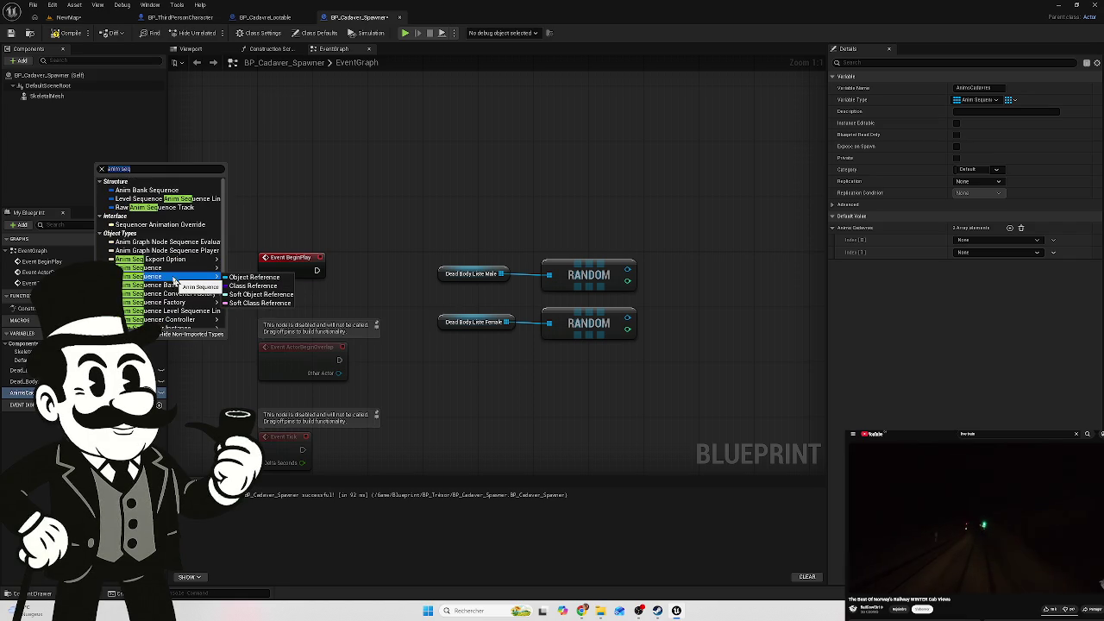
left_click(149, 170)
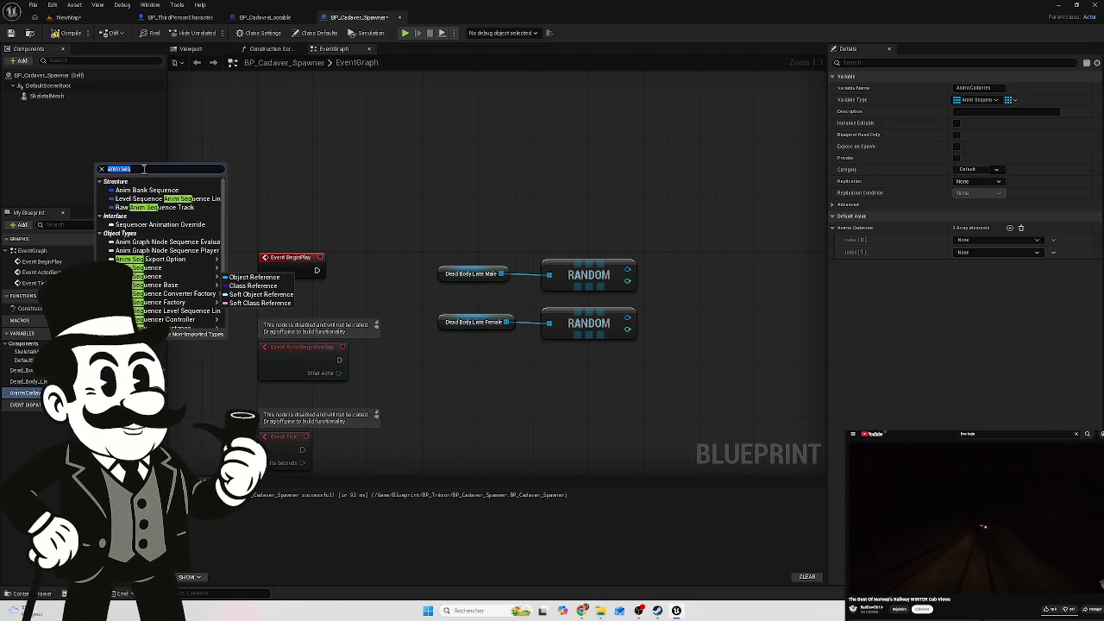
type("uence")
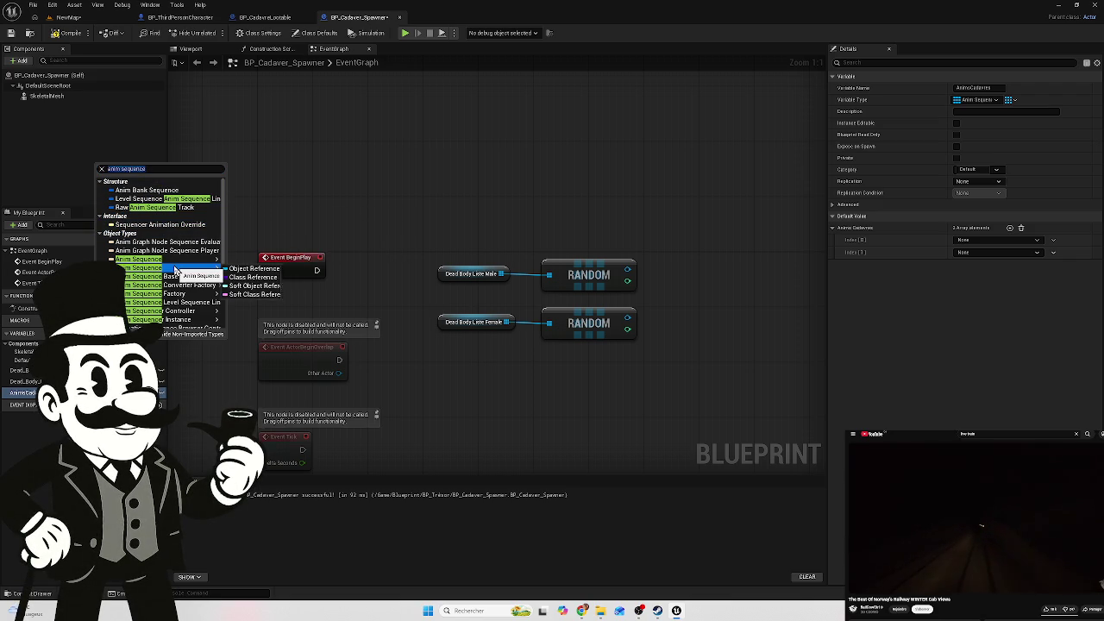
mouse_move(181, 281)
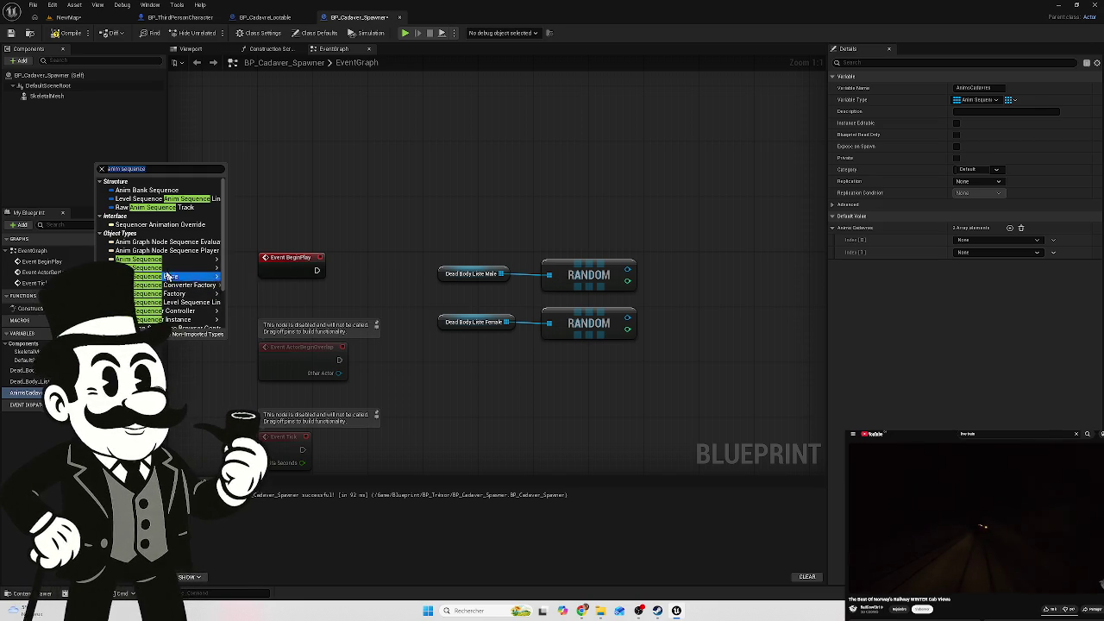
left_click(162, 275)
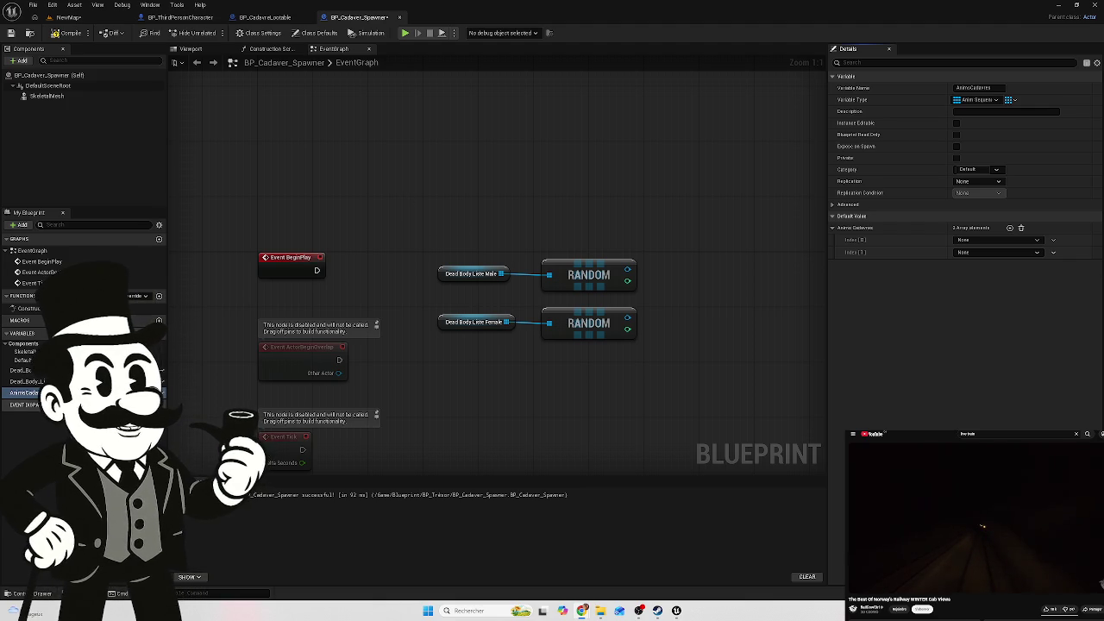
left_click(163, 394)
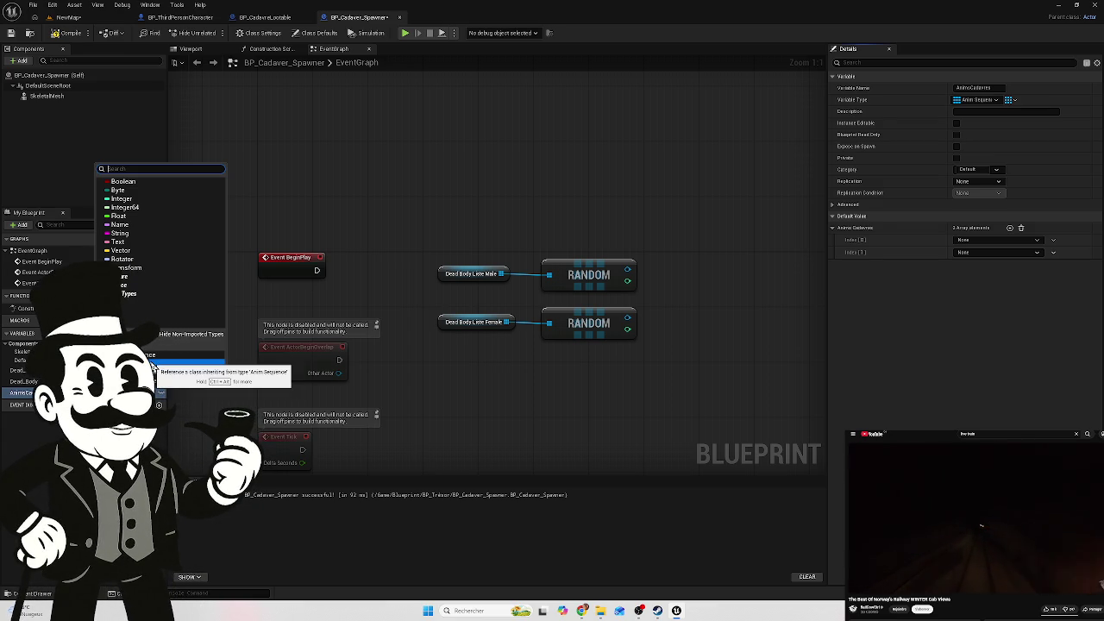
Search the animation variable's type list for 'animation seq' and 'n seq', then dismiss it unchanged
left_click(151, 355)
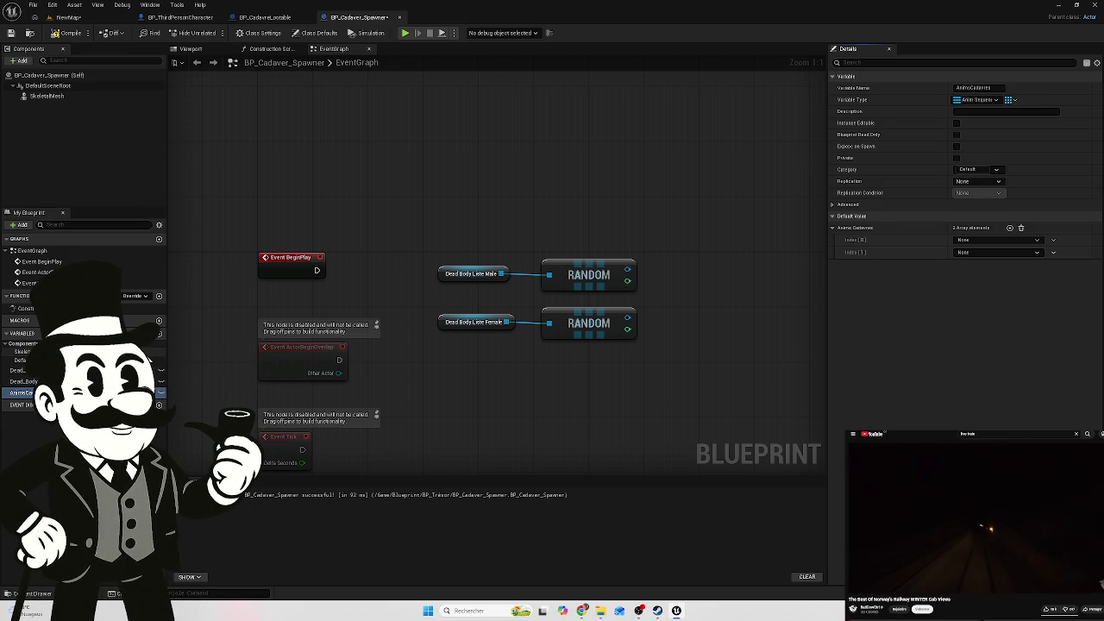
left_click(160, 392)
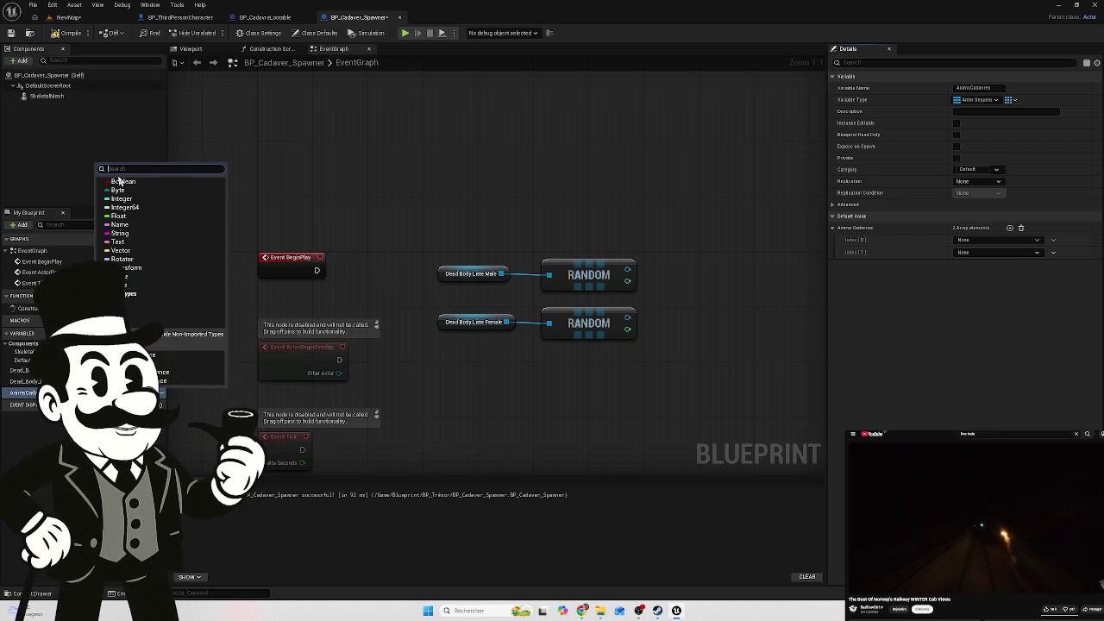
type("animatio")
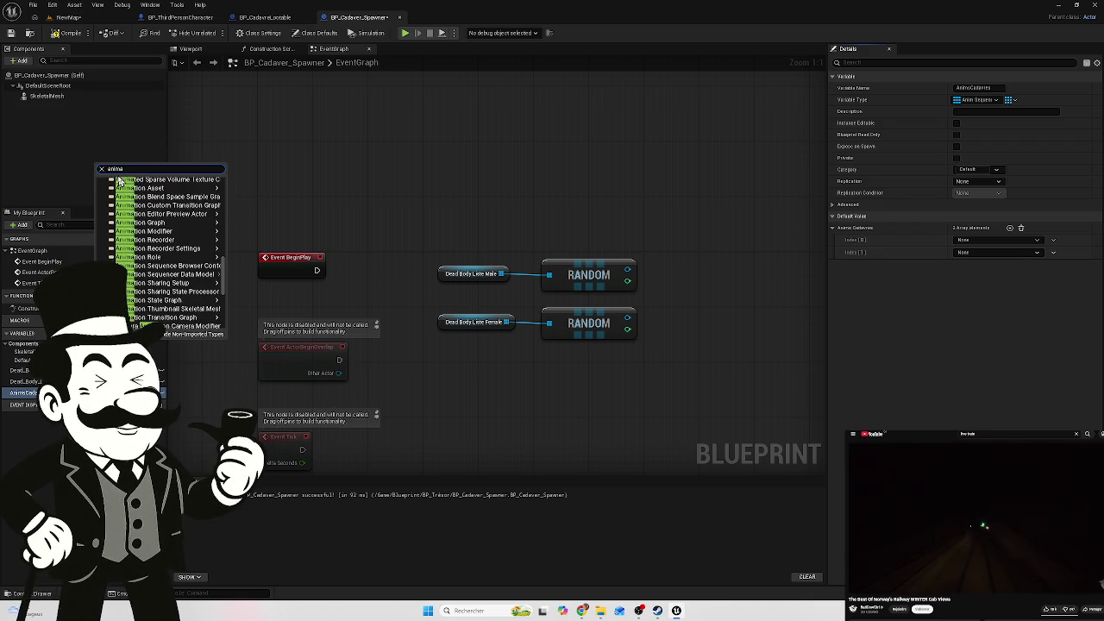
type("n se")
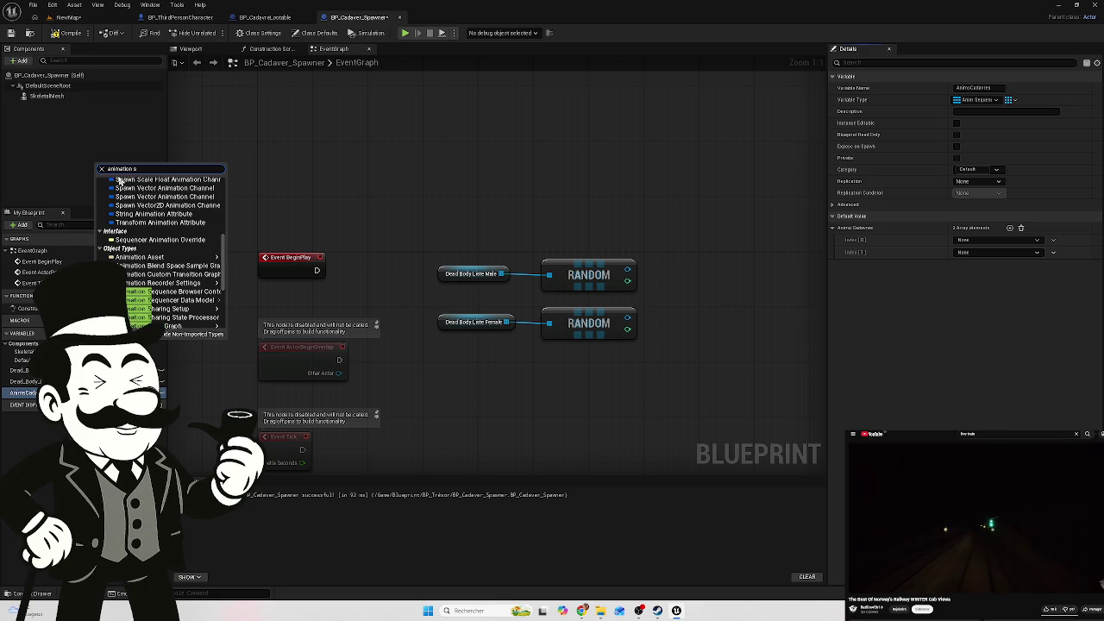
scroll(176, 246, "up", 2)
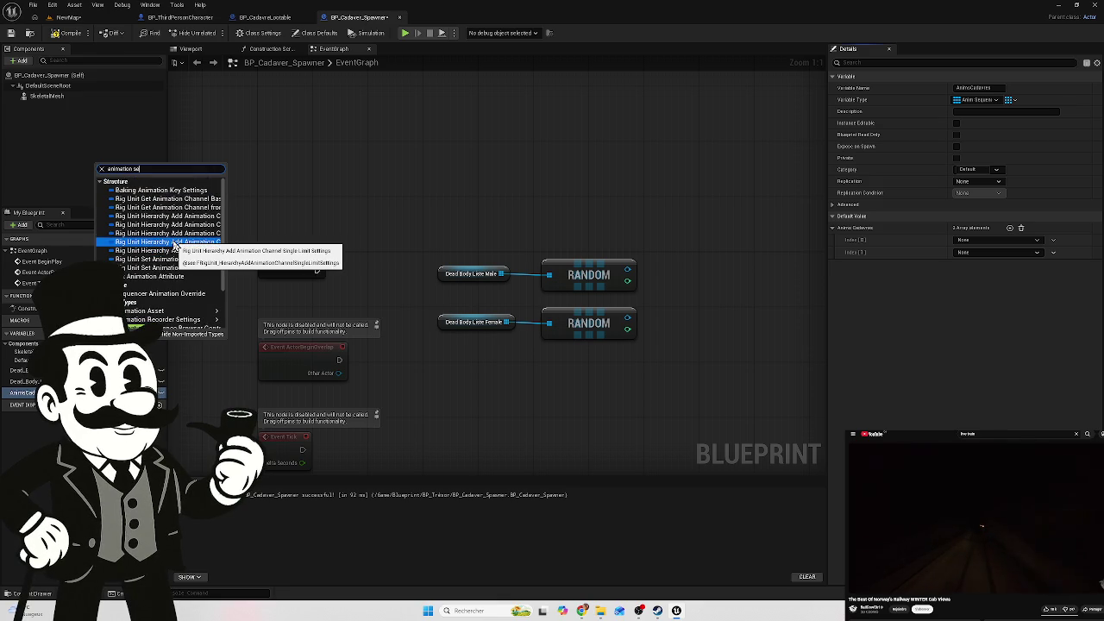
type("q")
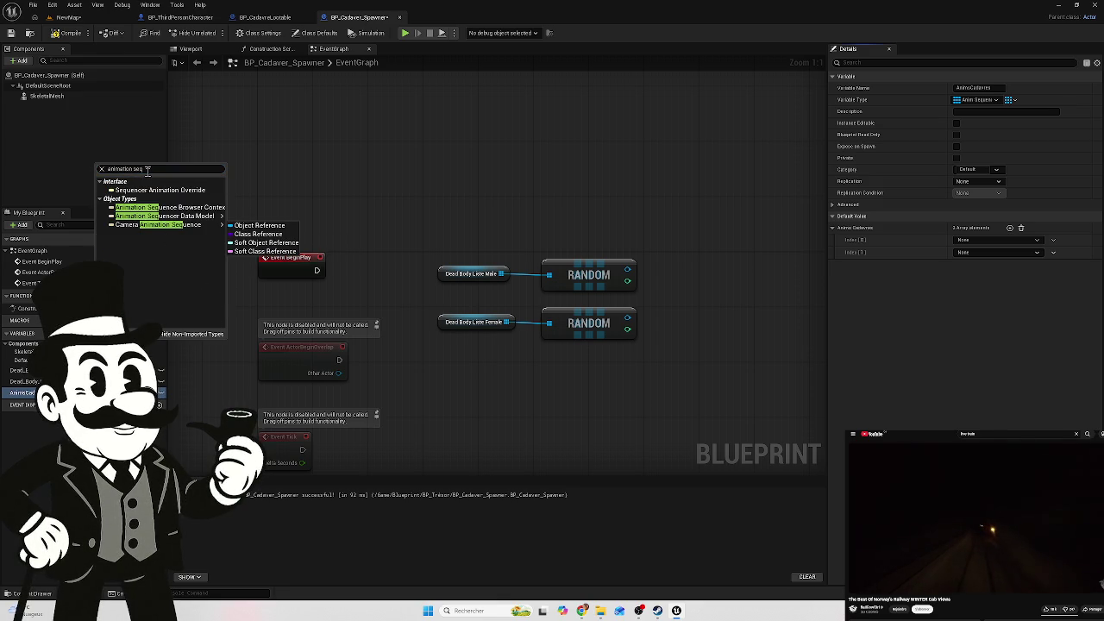
key("ctrl+a")
key("BackSpace")
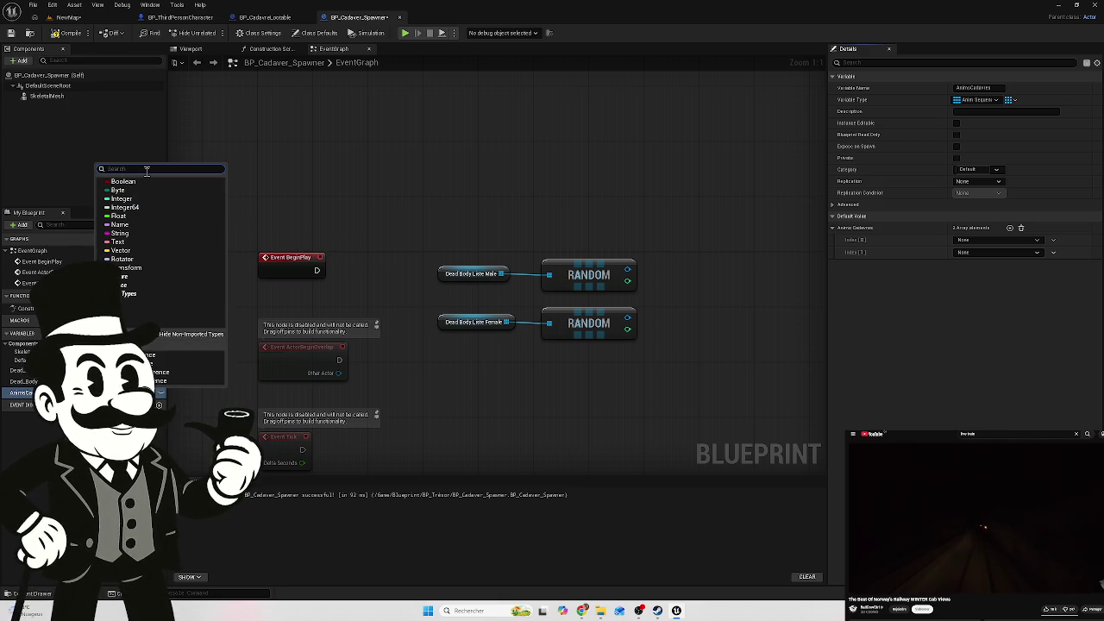
type("anim")
type("seq")
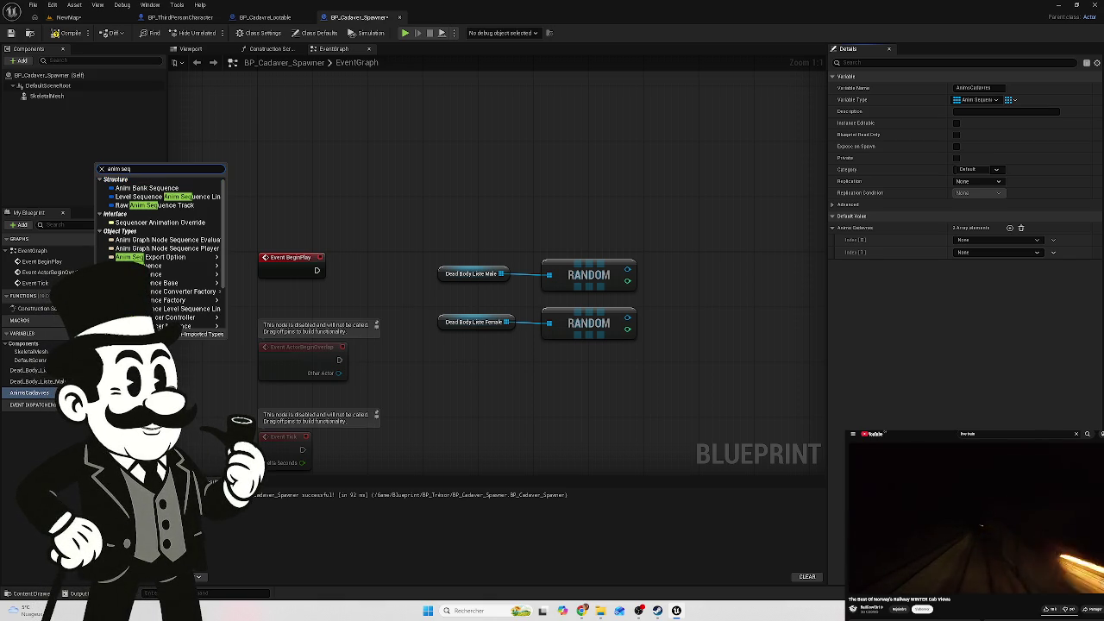
key("Escape")
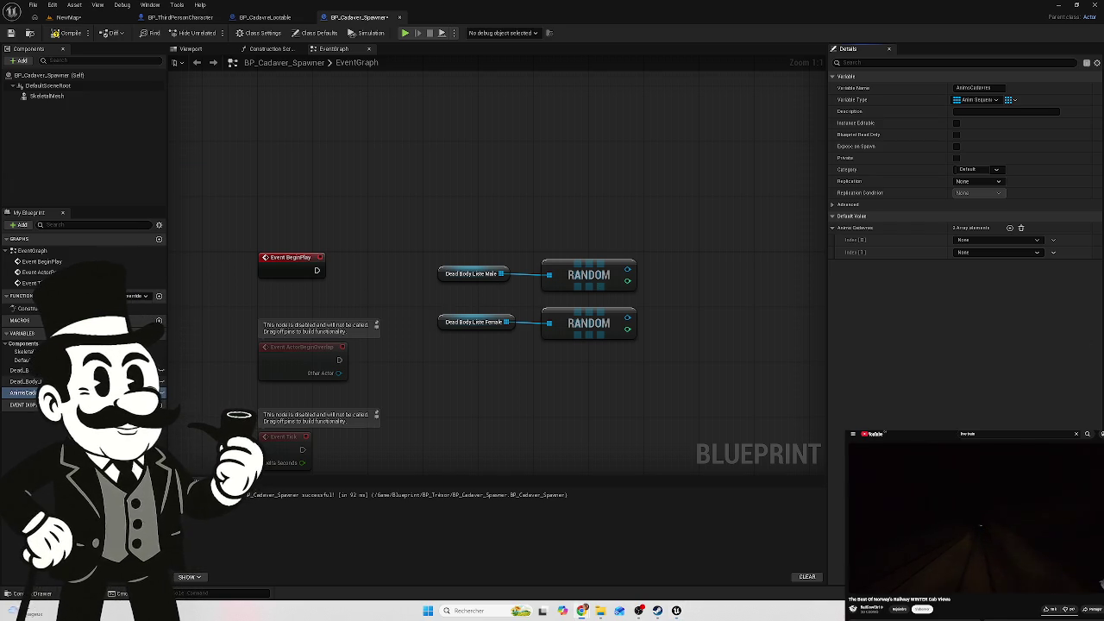
Set the animation variable's type to Anim Sequence Object Reference
left_click(160, 393)
type("Anim Sequence")
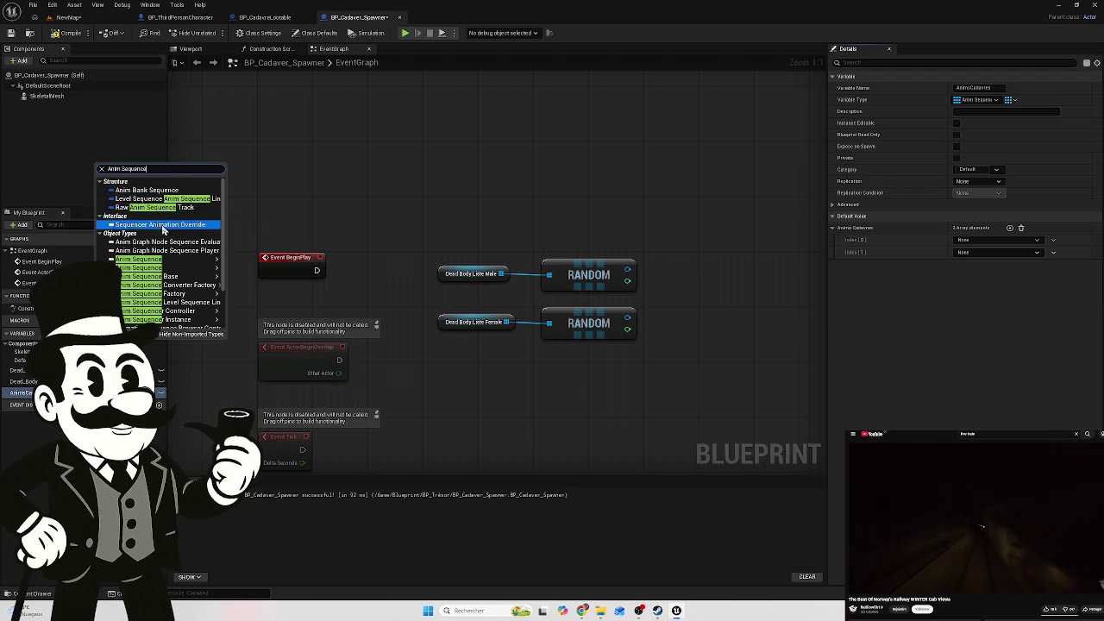
mouse_move(177, 260)
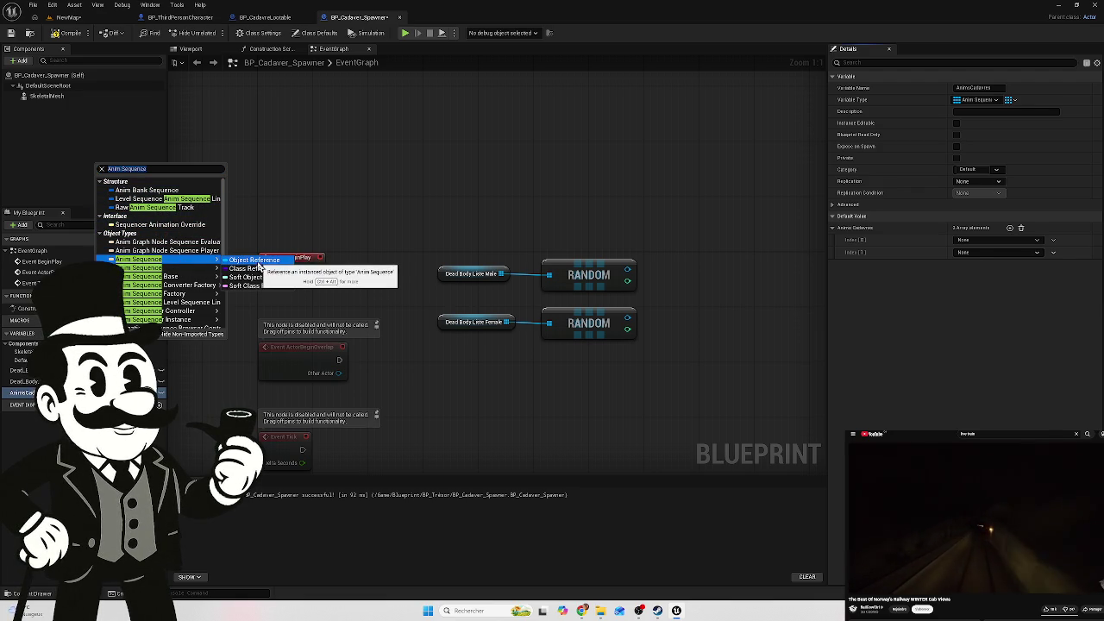
left_click(242, 260)
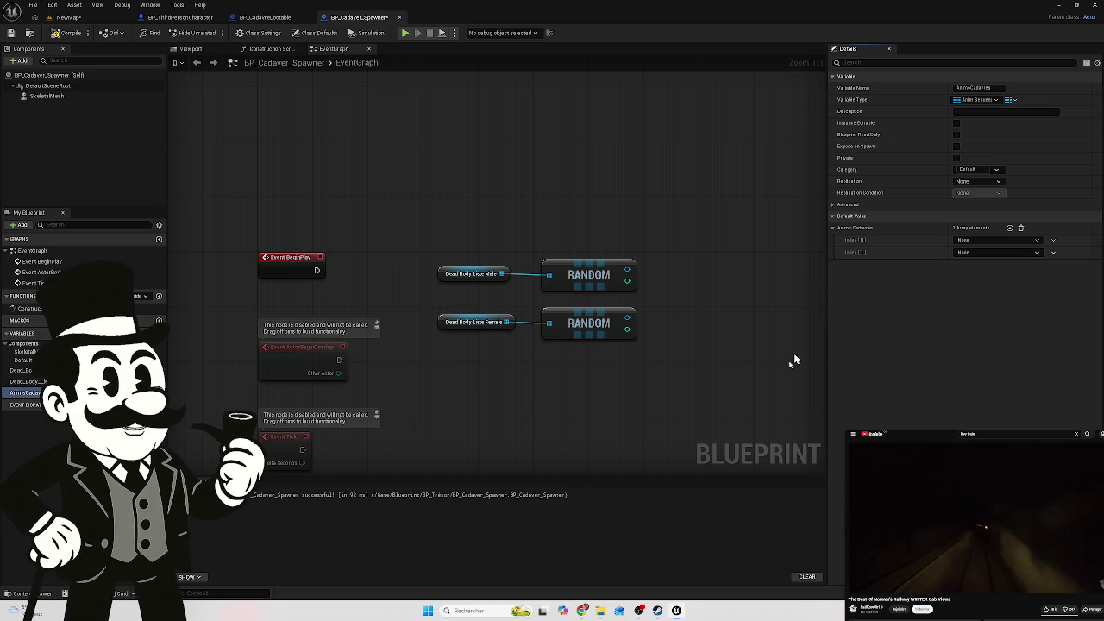
left_click(61, 593)
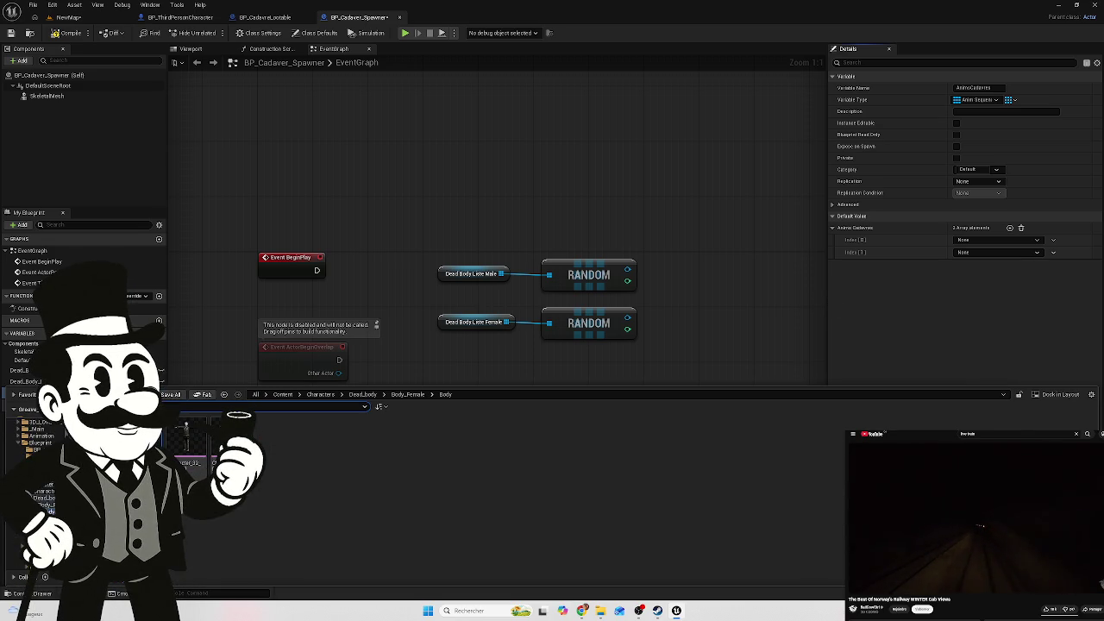
Drag the female skeleton sequence onto the second entry, check the entries' asset lists, and recompile
mouse_move(483, 440)
left_mouse_down()
mouse_move(967, 264)
mouse_move(970, 250)
mouse_move(899, 250)
left_mouse_up()
left_click(970, 253)
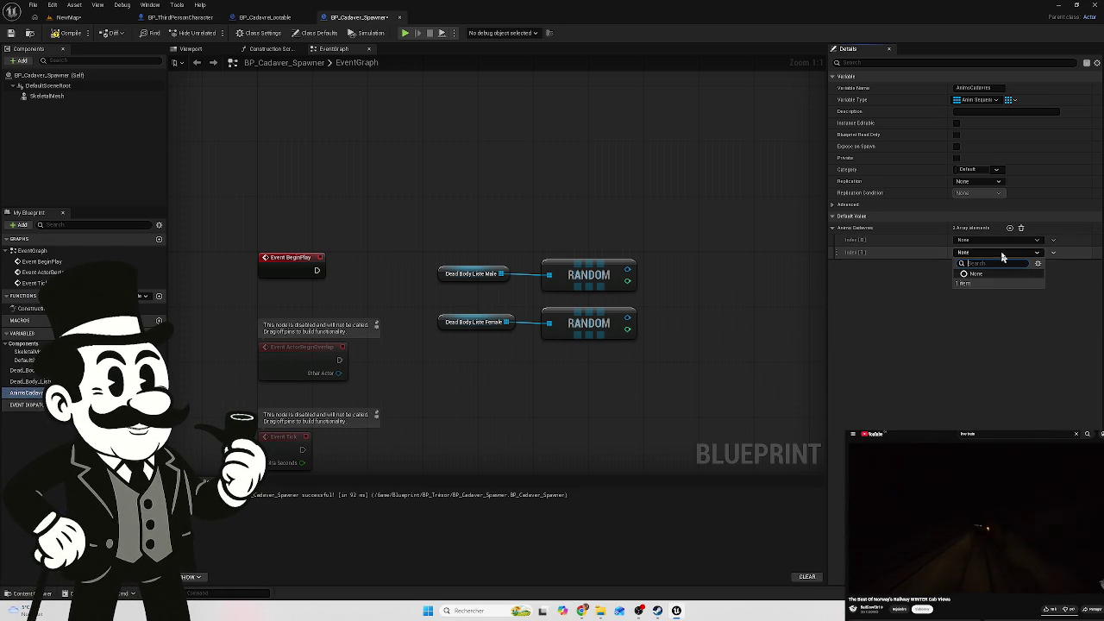
left_click(1026, 241)
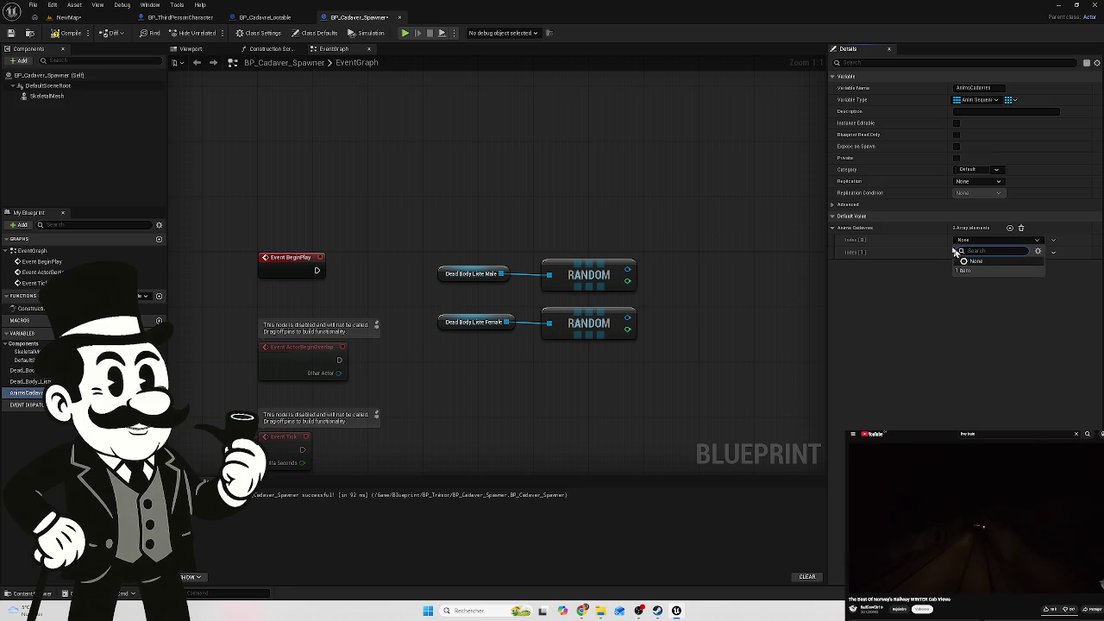
left_click(69, 33)
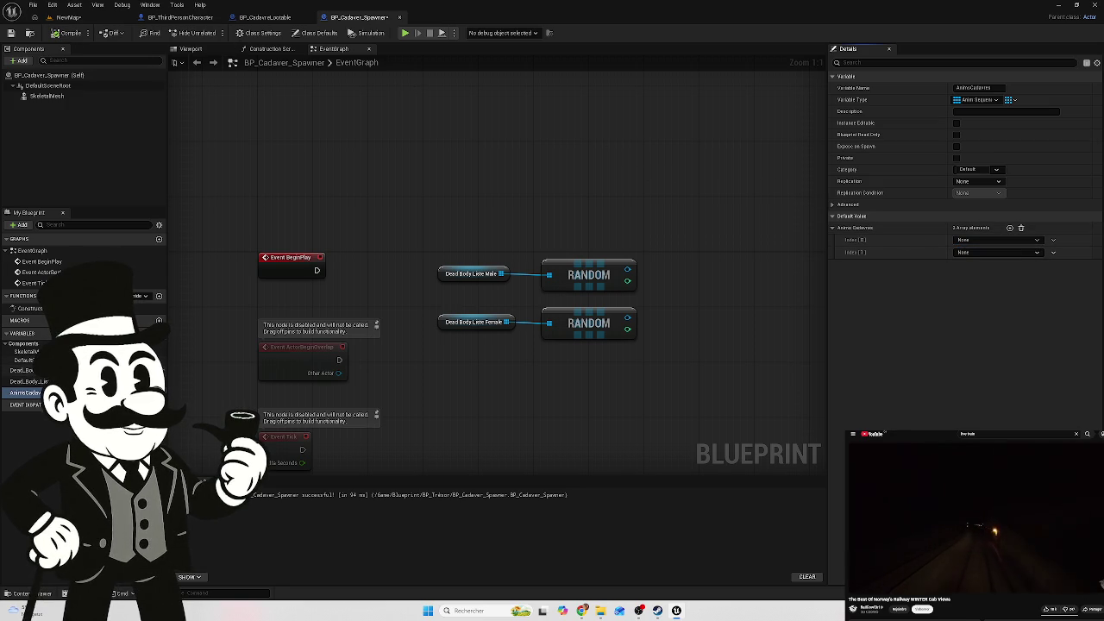
left_click(159, 332)
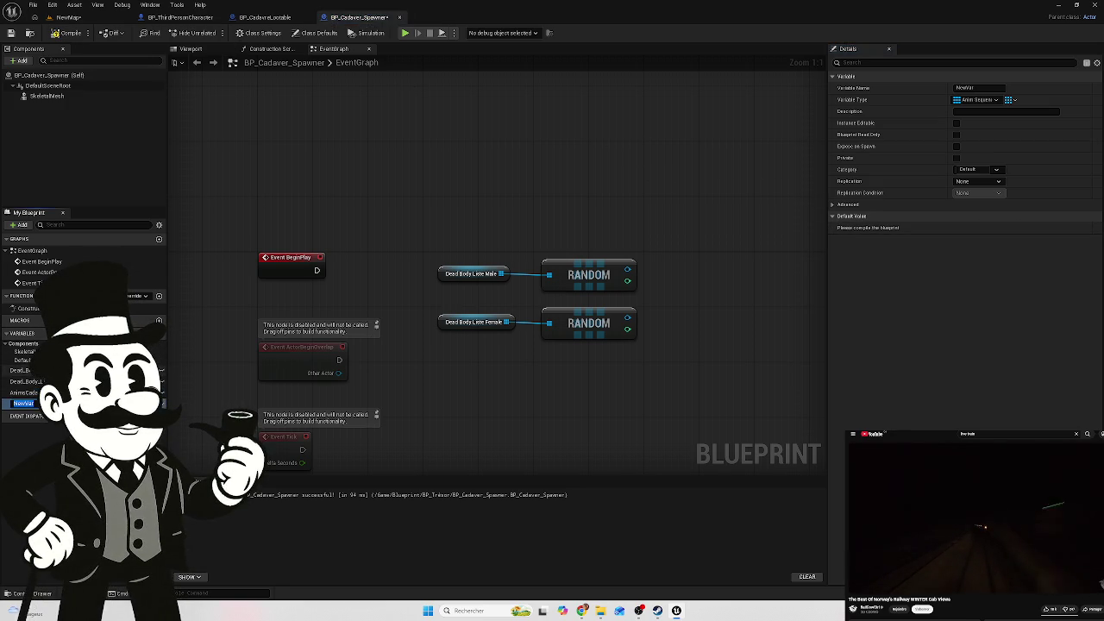
Give the new NewVar variable a type, then switch to the BP_ThirdPersonCharacter blueprint
left_click(160, 403)
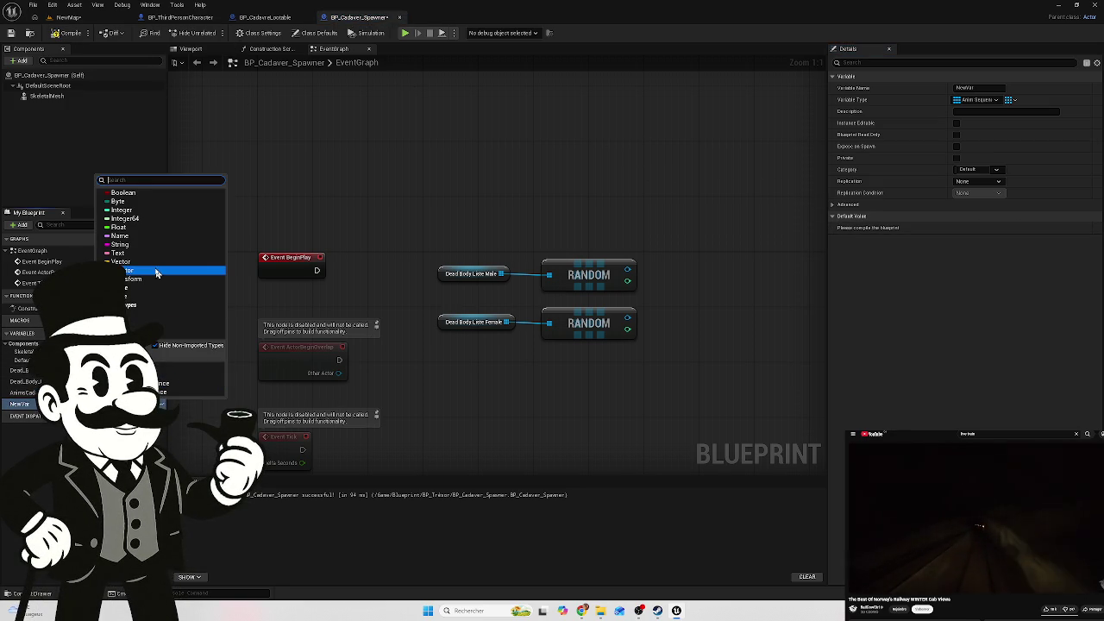
left_click(125, 192)
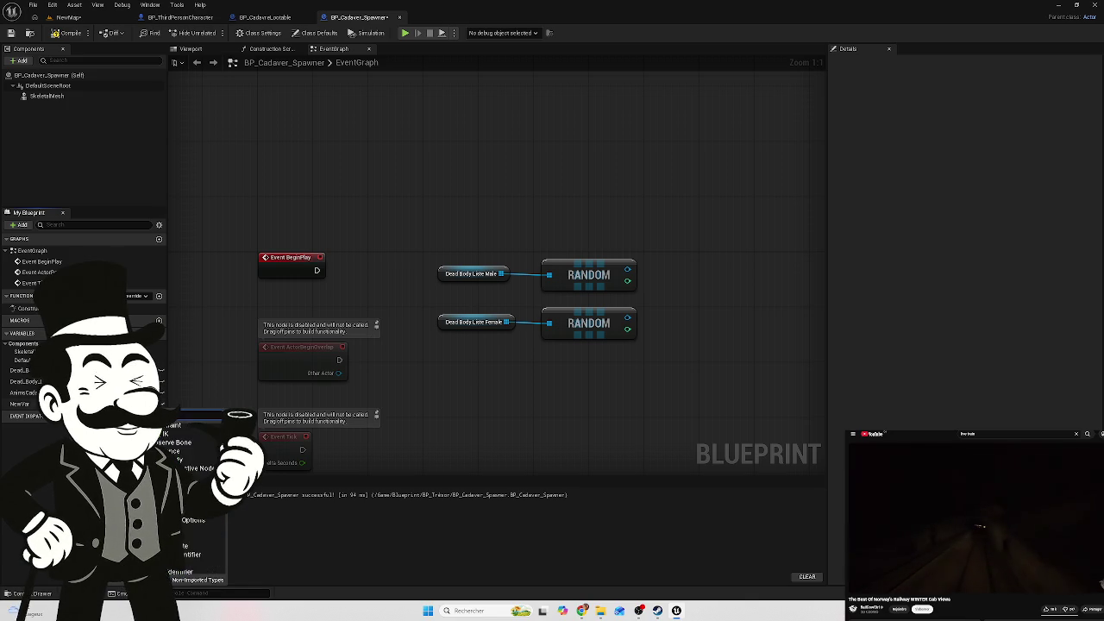
scroll(194, 500, "down", 3)
scroll(194, 517, "down", 3)
scroll(194, 518, "down", 3)
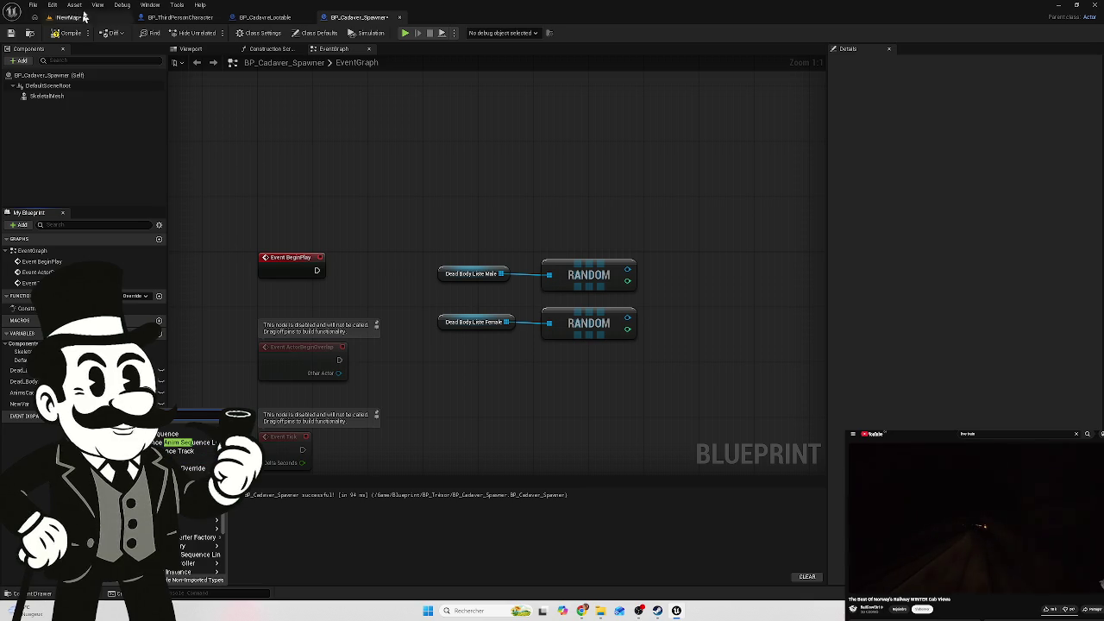
left_click(198, 19)
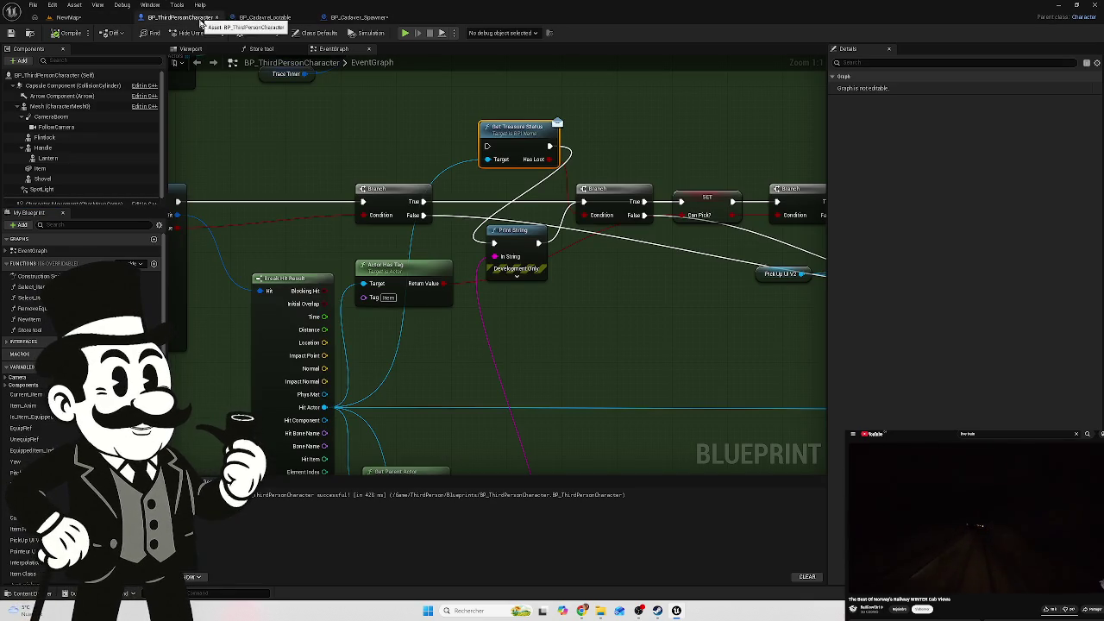
Check that BP_Cadaver_Lootable's body plays Creepy_Lady_Dead_Pose, then go back to BP_Cadaver_Spawner
double_click(278, 19)
left_click(281, 21)
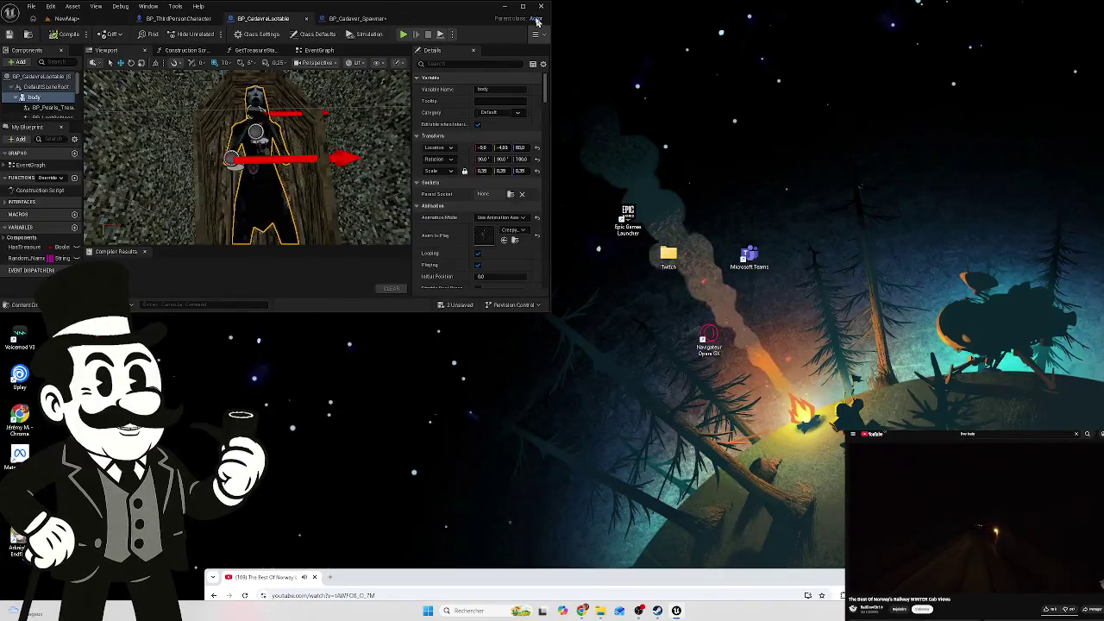
left_click(522, 7)
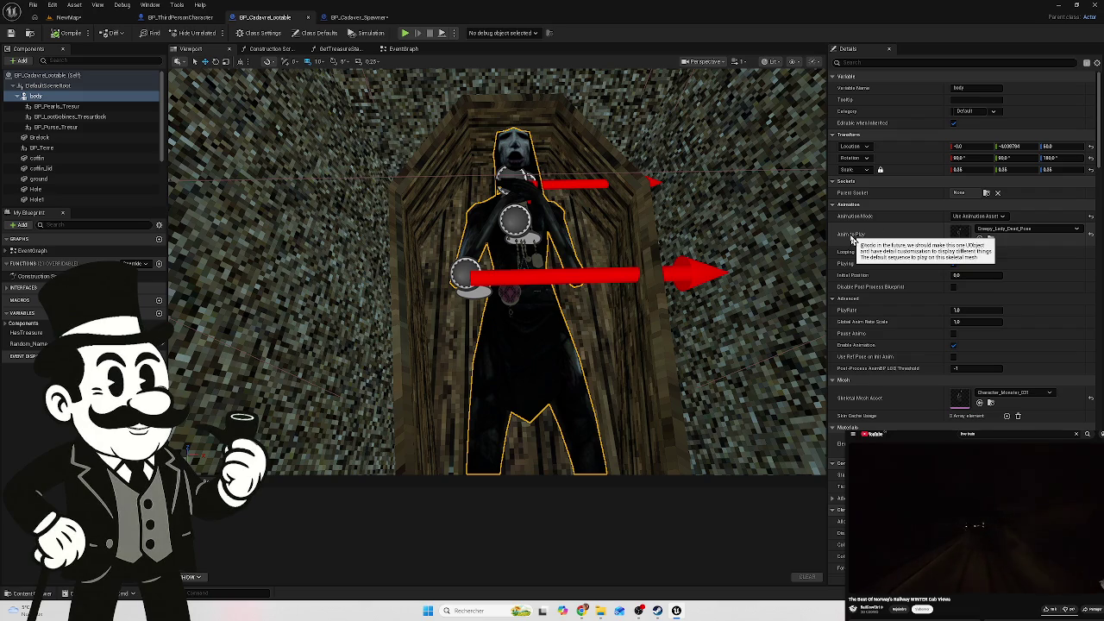
left_click(357, 18)
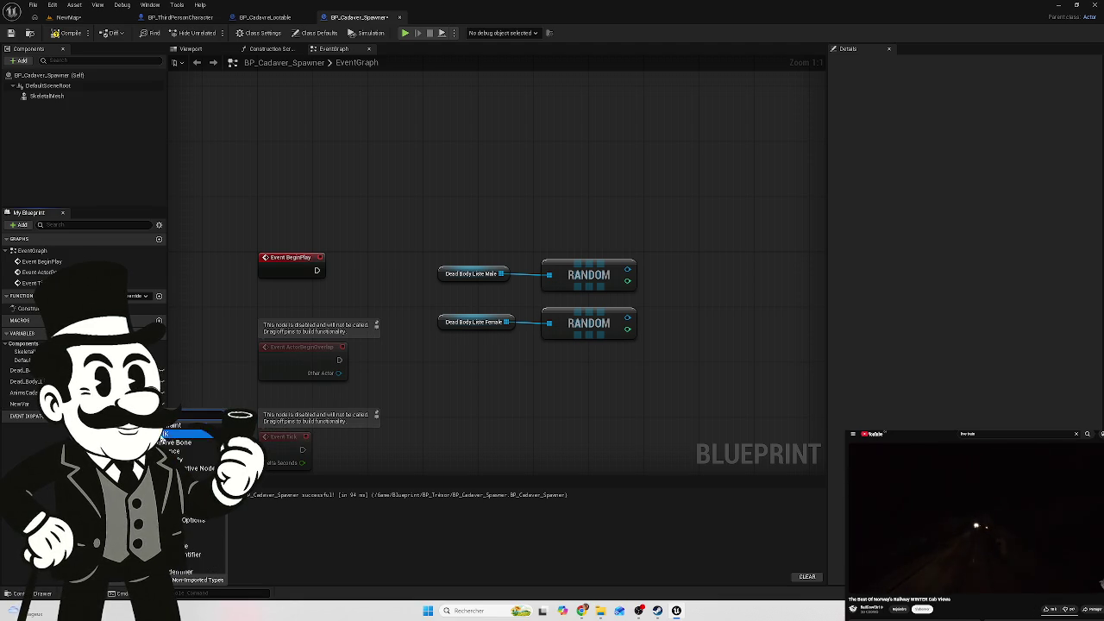
Abandon the 'anim se' search and dismiss the asset type menu
type("anim se")
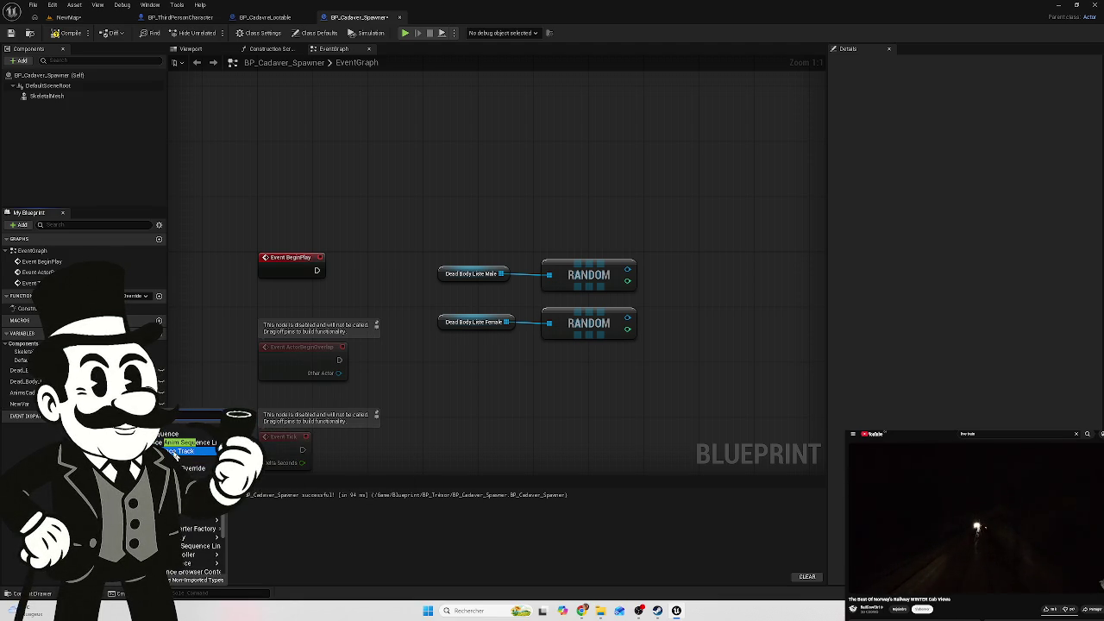
mouse_move(172, 445)
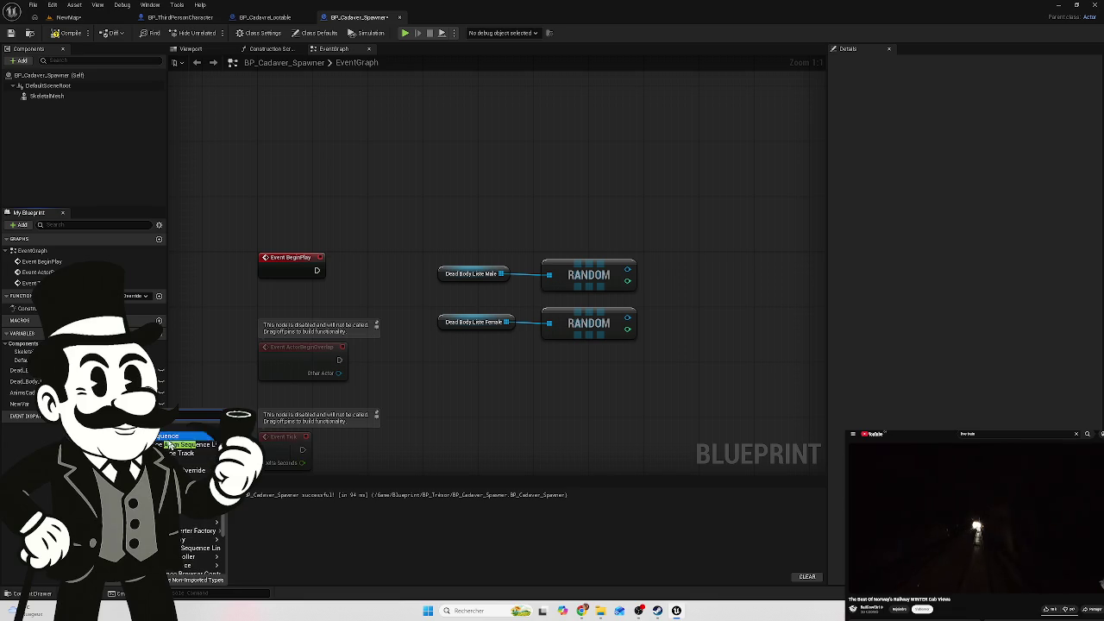
key("Escape")
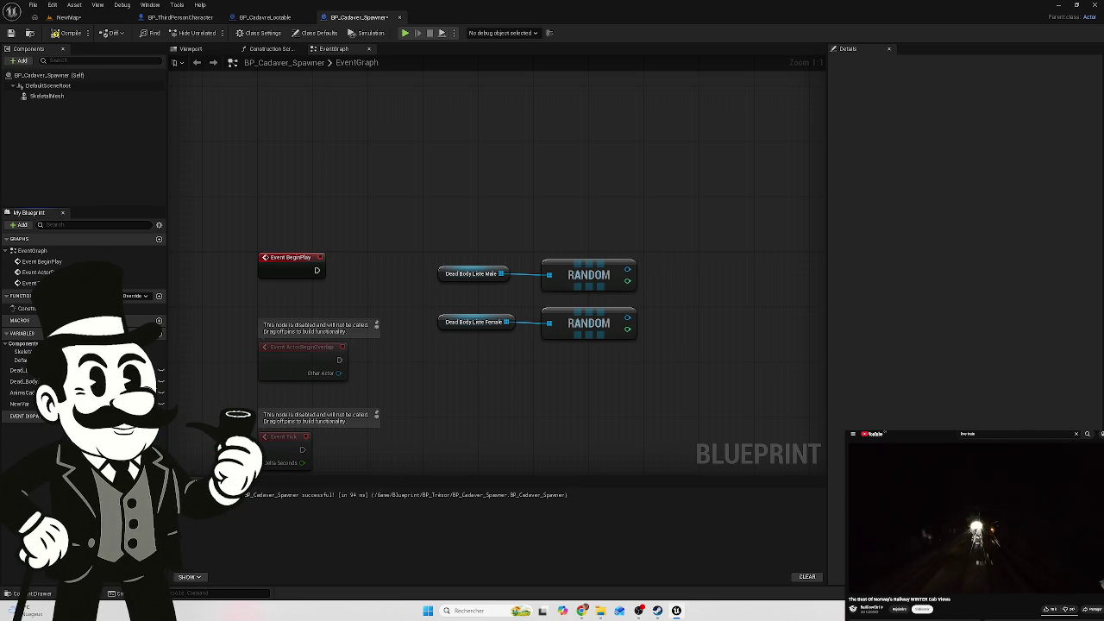
Place a NewVar getter below the two RANDOM nodes and compile the blueprint
mouse_move(31, 412)
left_mouse_down()
mouse_move(453, 393)
mouse_move(466, 372)
left_mouse_up()
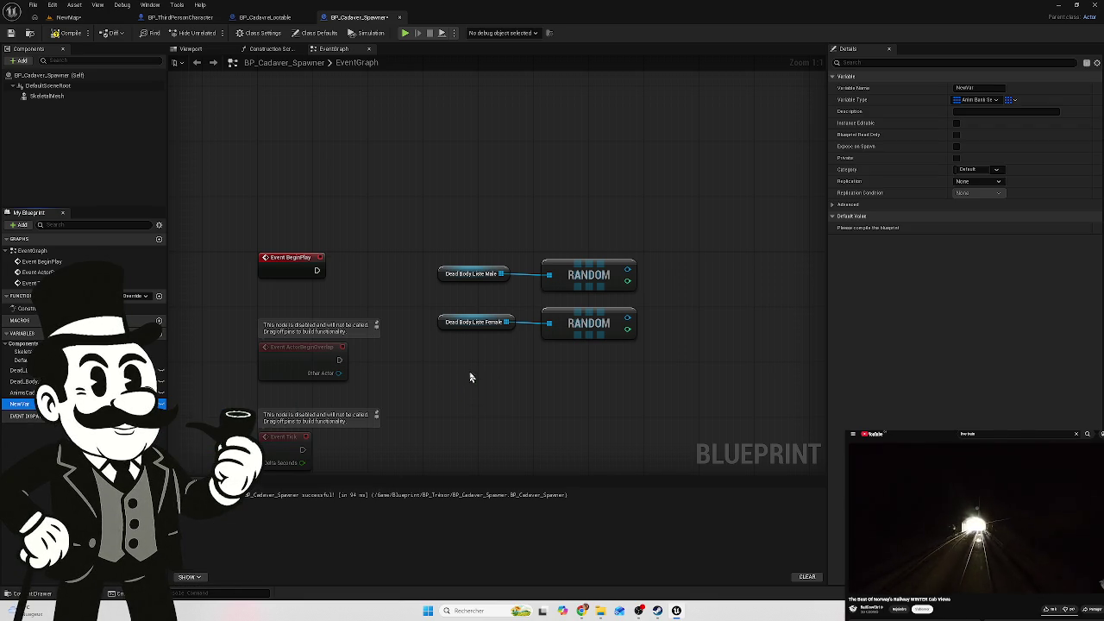
left_click(485, 392)
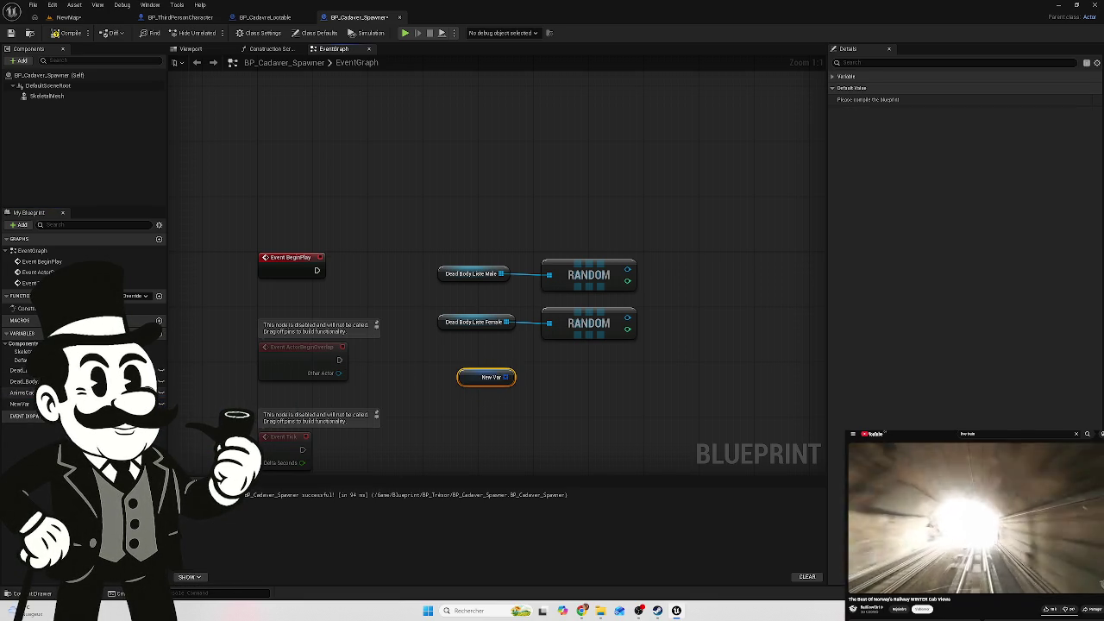
left_click(786, 232)
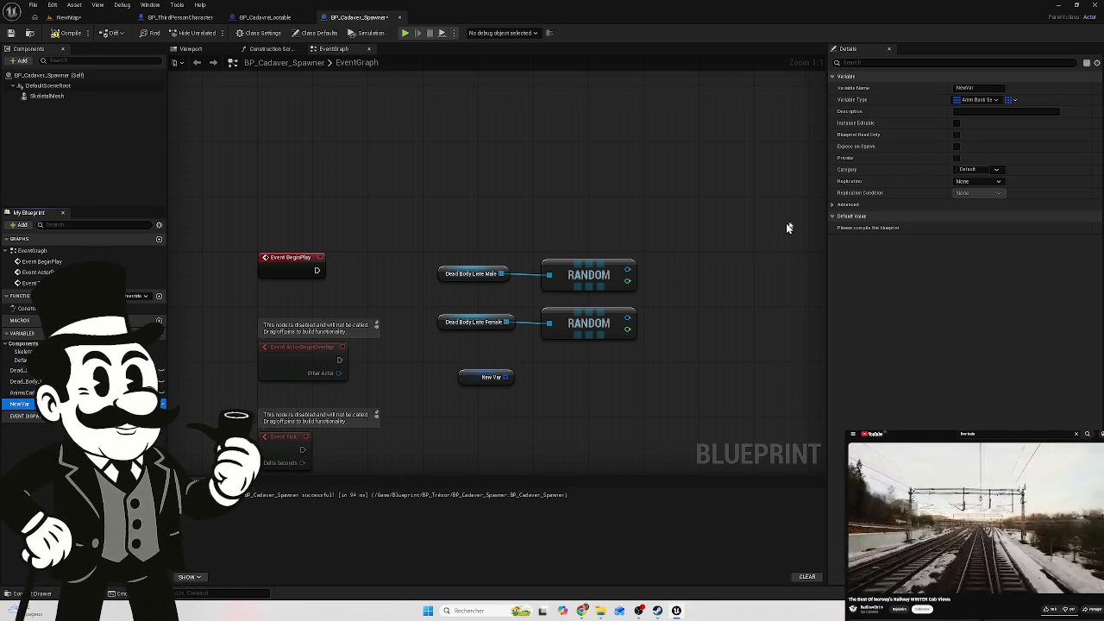
left_click(75, 35)
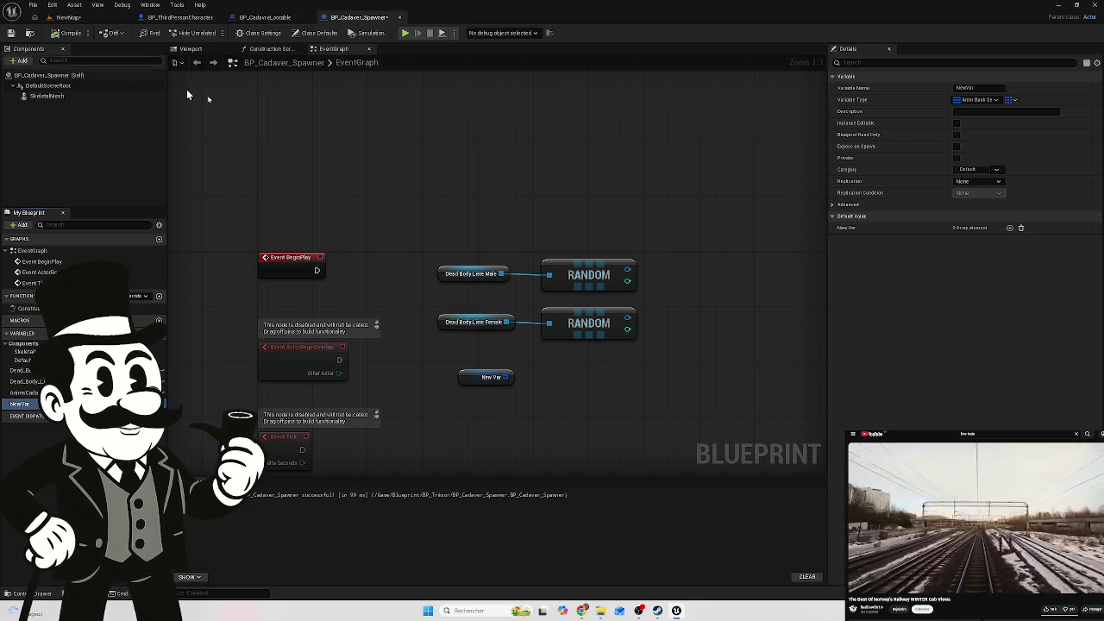
Add one element to NewVar's default array (Sequence None, Looping and AutoStart on, Play Rate 1.0)
left_click(1009, 229)
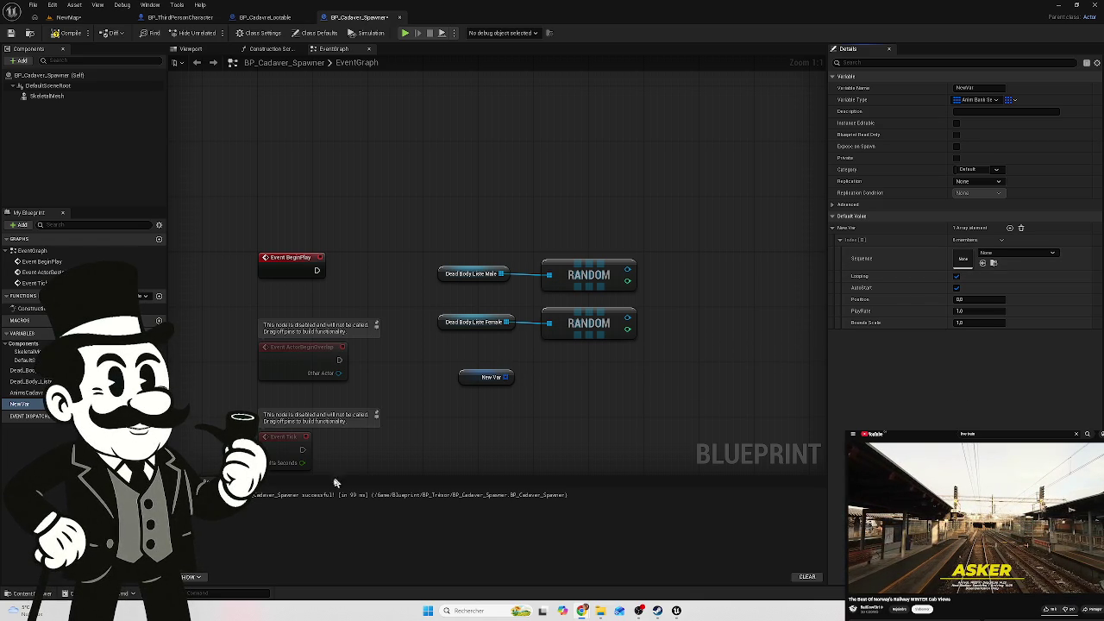
Assign Character_2_Female_Skeleton_Sequence from Body_Female to NewVar's first element's Sequence
left_click(30, 593)
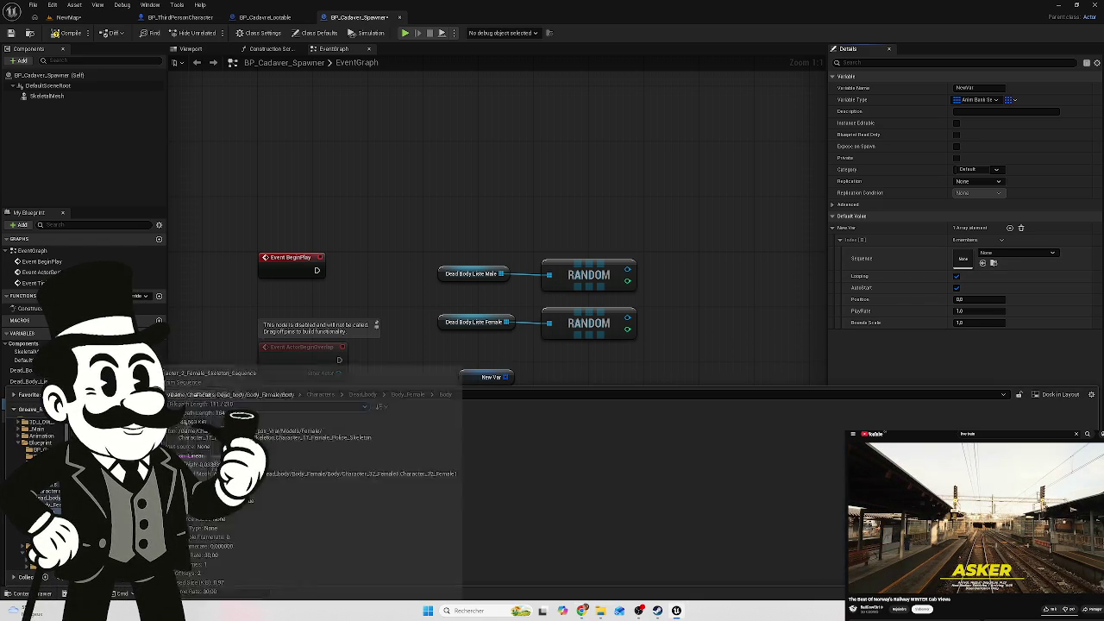
mouse_move(130, 483)
left_mouse_down()
mouse_move(517, 341)
mouse_move(943, 246)
mouse_move(966, 258)
left_mouse_up()
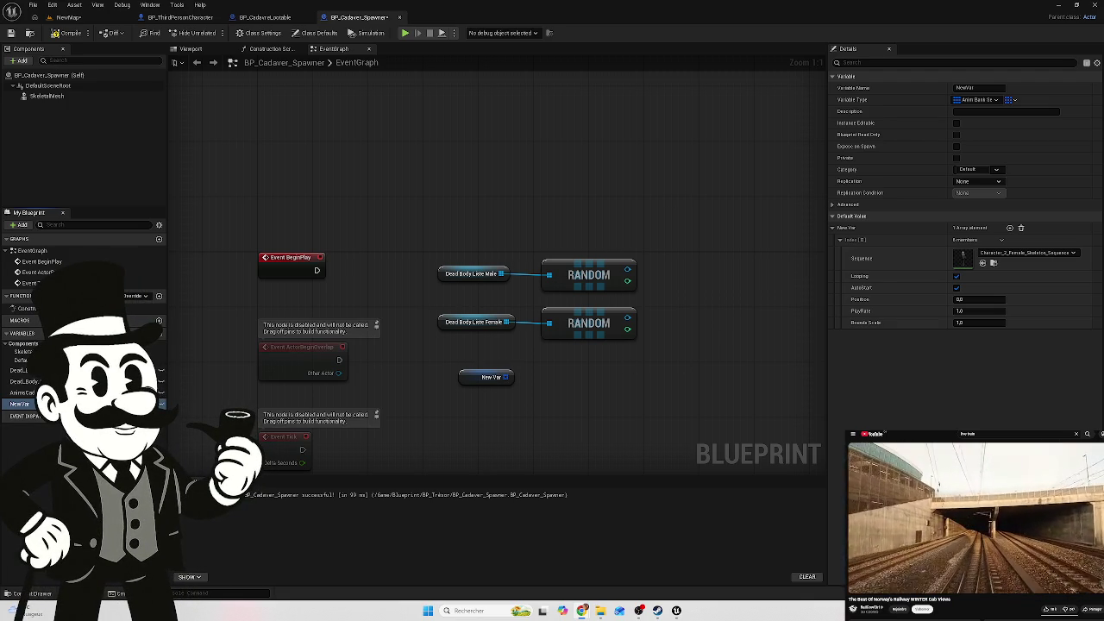
left_click(161, 404)
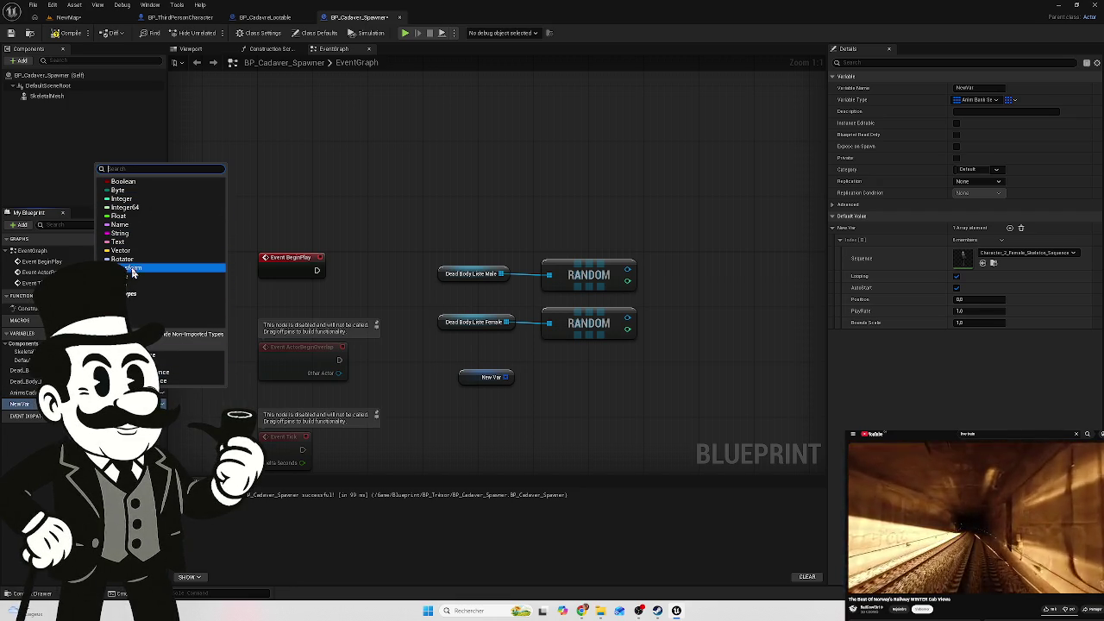
Search 'anim sequence' in NewVar's type list, browse the results, and close it without changing anything
type("a")
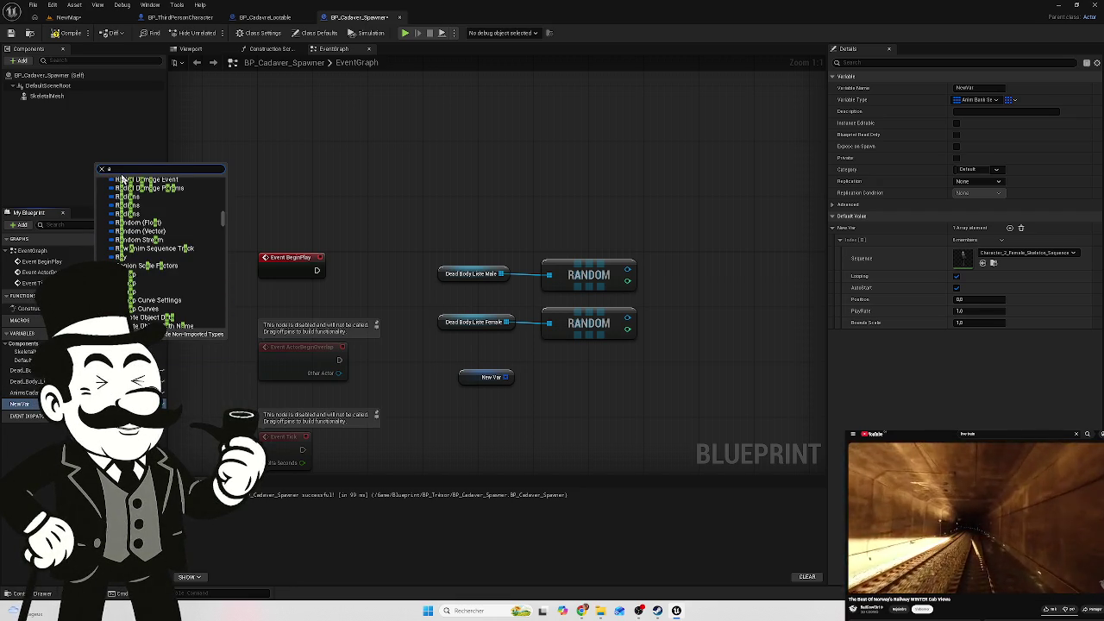
type("nim")
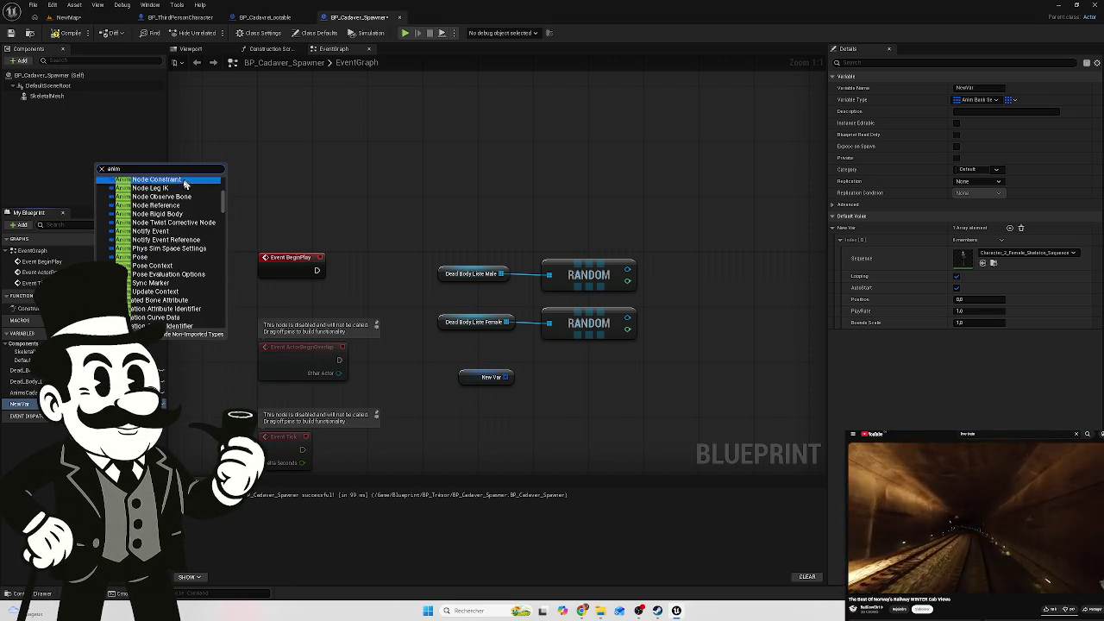
scroll(172, 214, "down", 2)
type(" sq")
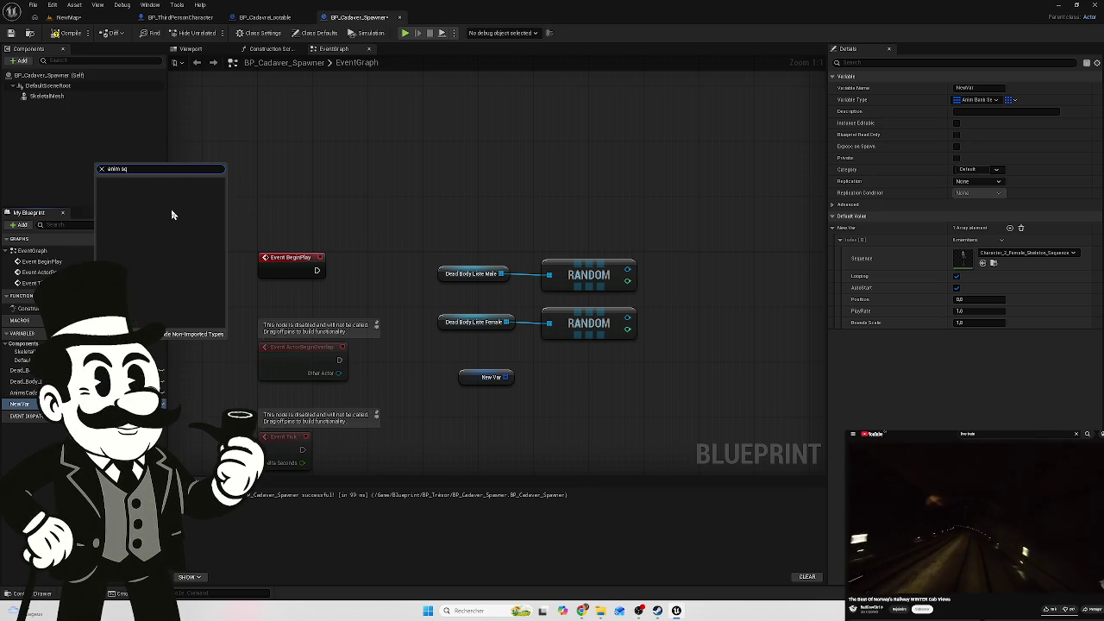
key("BackSpace")
type("equ")
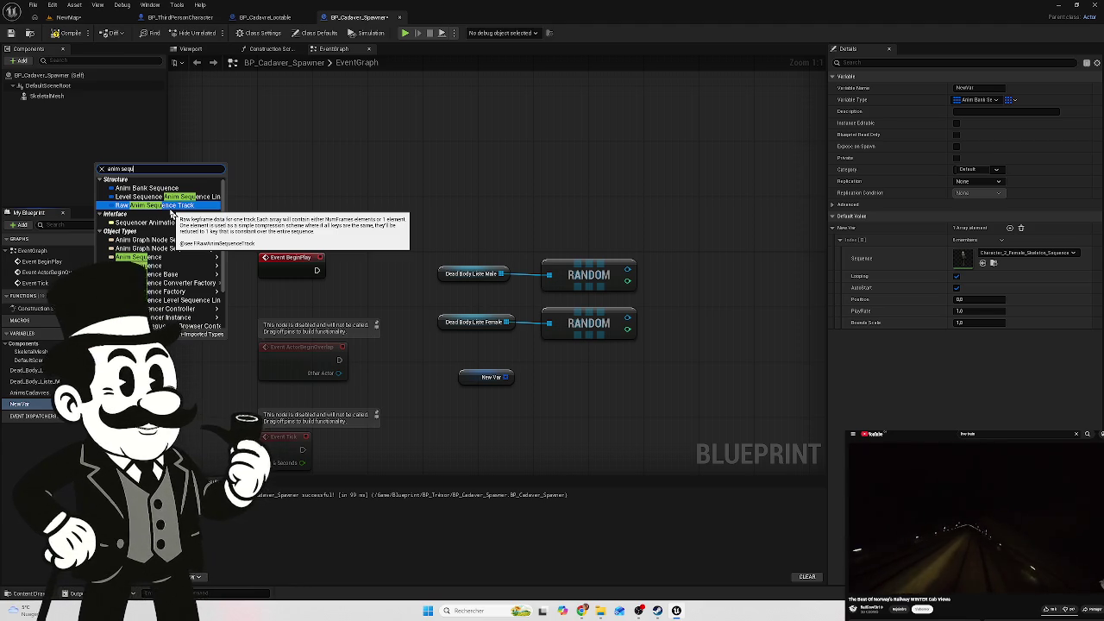
type("ence")
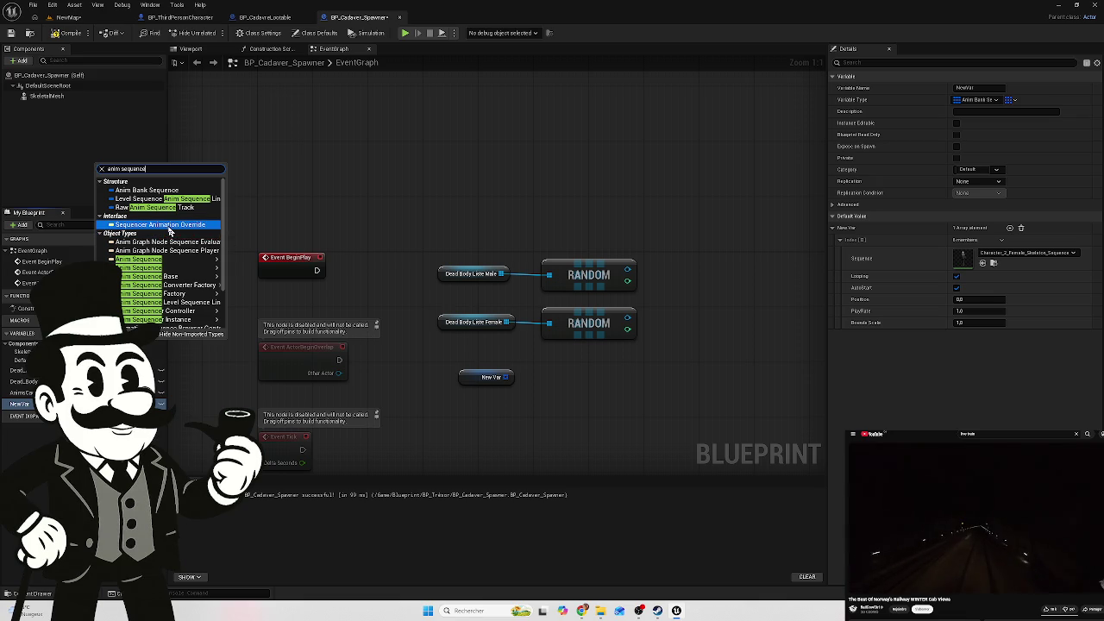
mouse_move(146, 238)
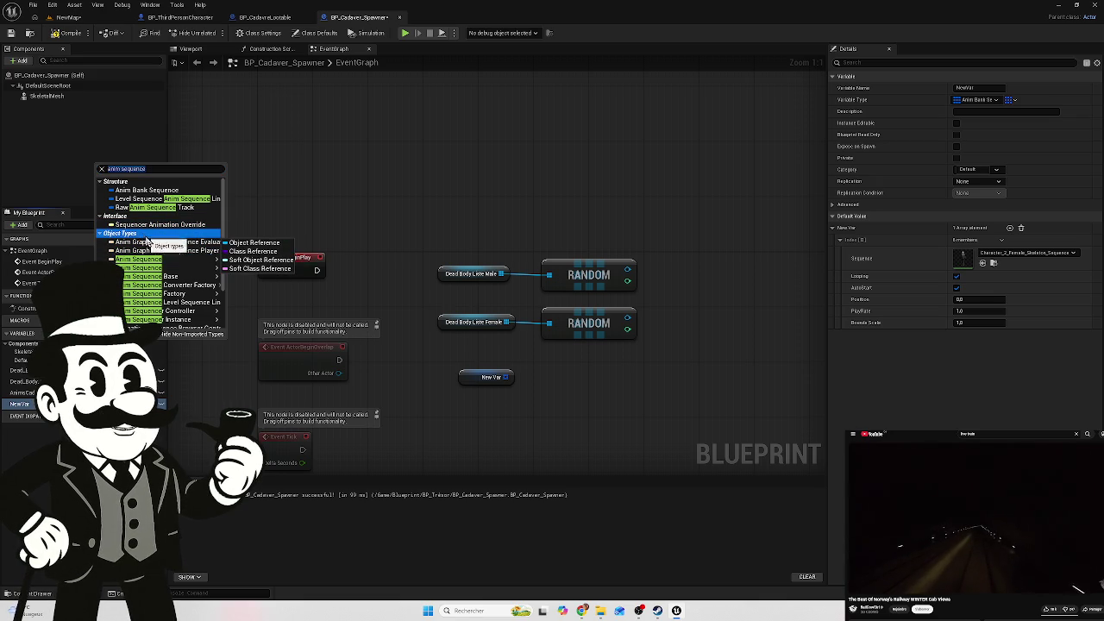
mouse_move(164, 261)
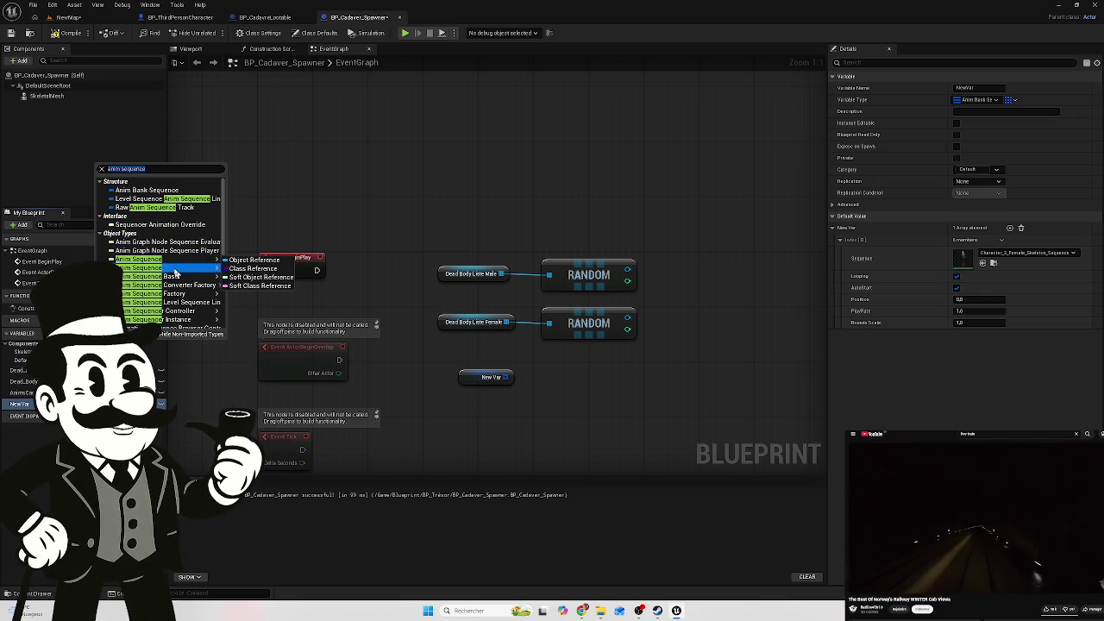
scroll(186, 272, "down", 1)
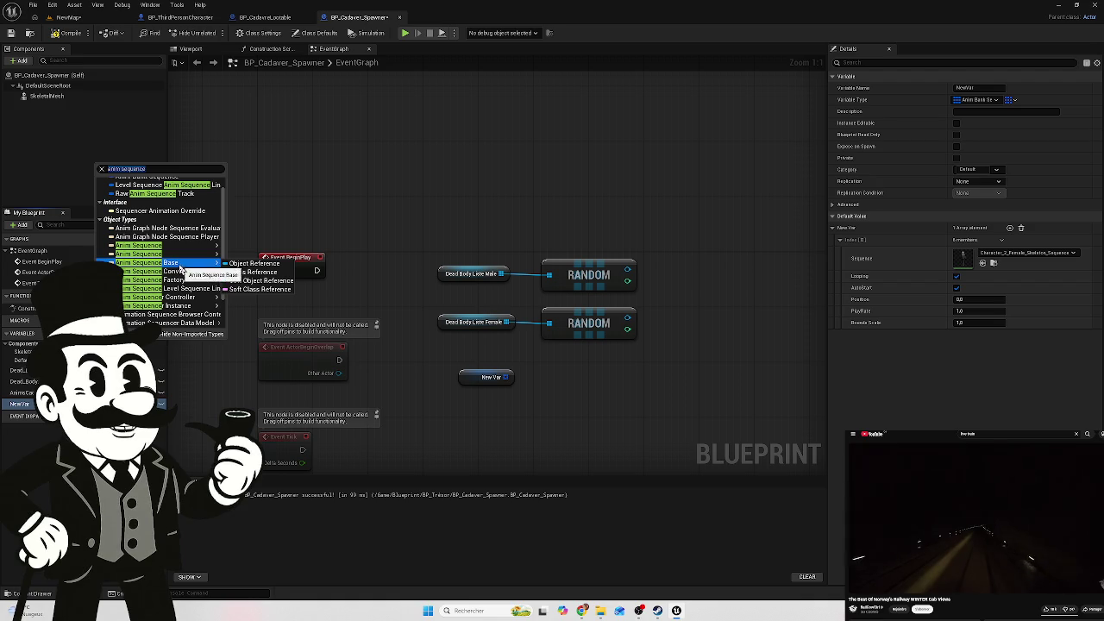
scroll(201, 294, "down", 2)
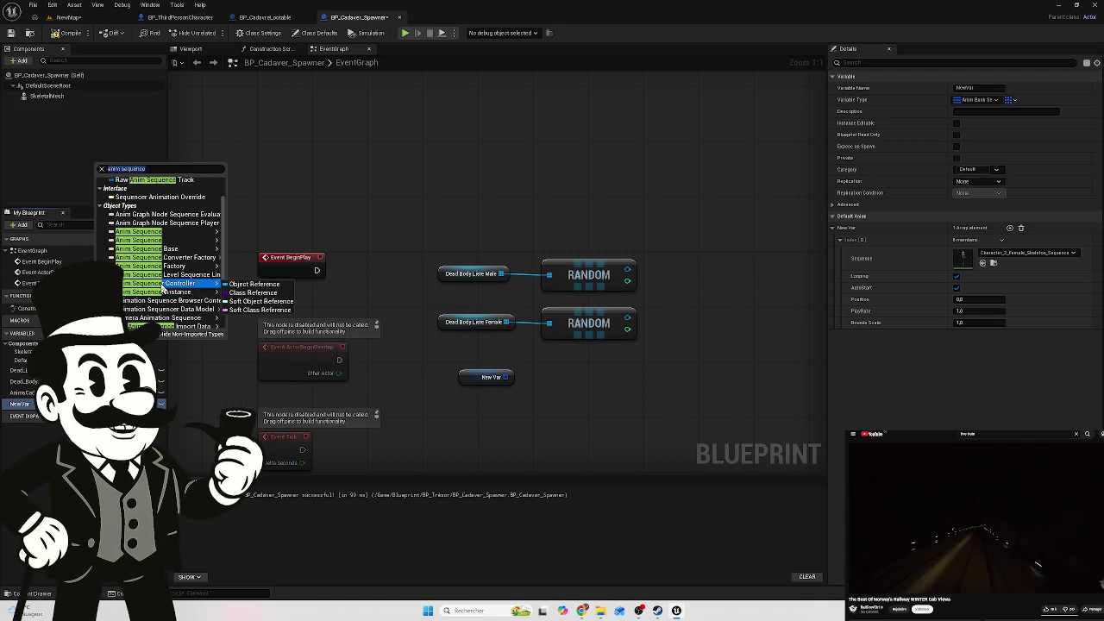
scroll(189, 294, "down", 3)
scroll(177, 293, "up", 3)
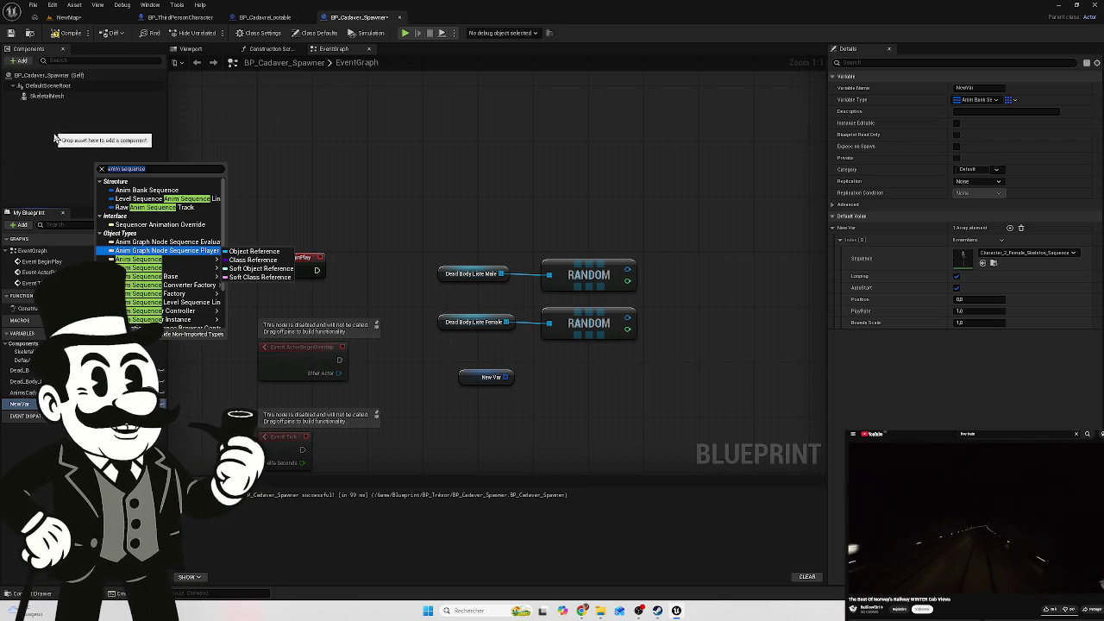
left_click(23, 219)
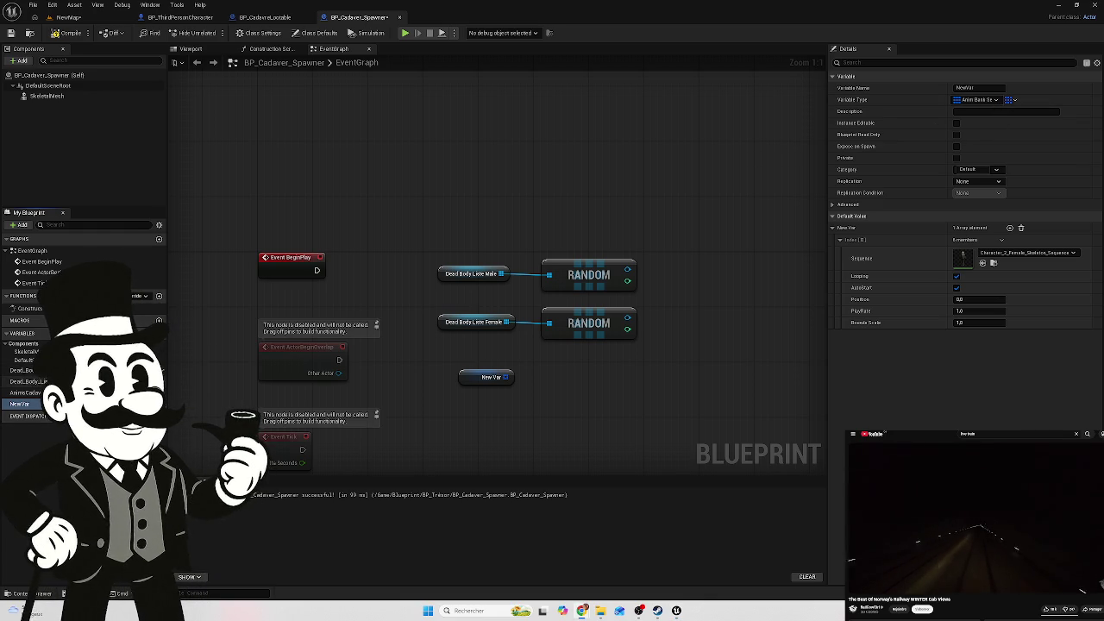
Retype Dead_Body_Liste_Male to an Anim Sequence object reference and confirm the change
left_click(30, 381)
left_click(997, 101)
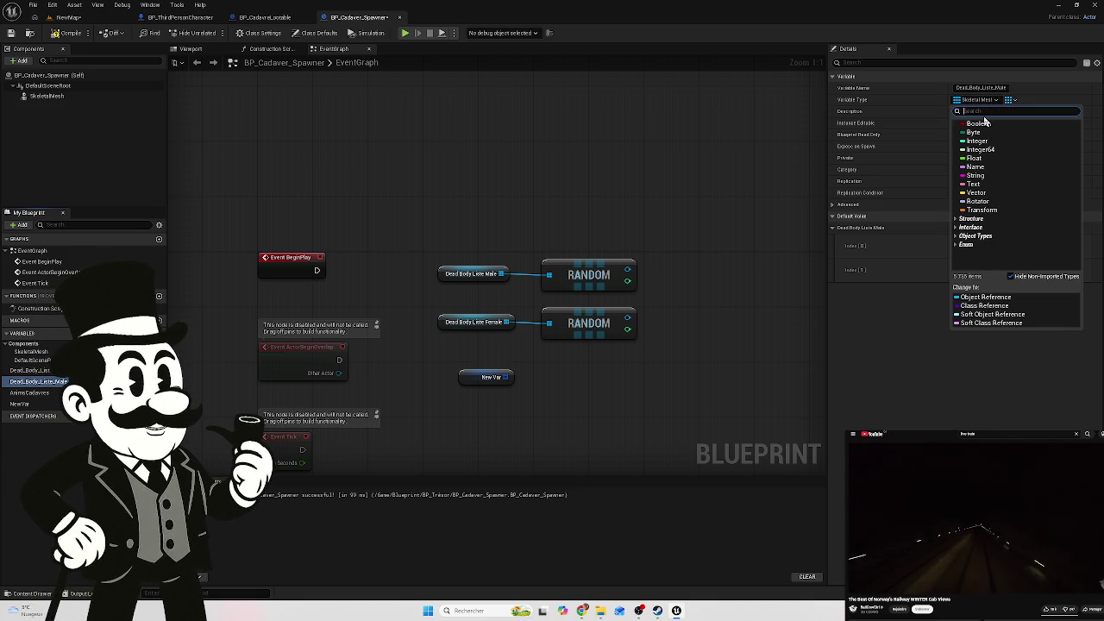
type("Anim Sequence")
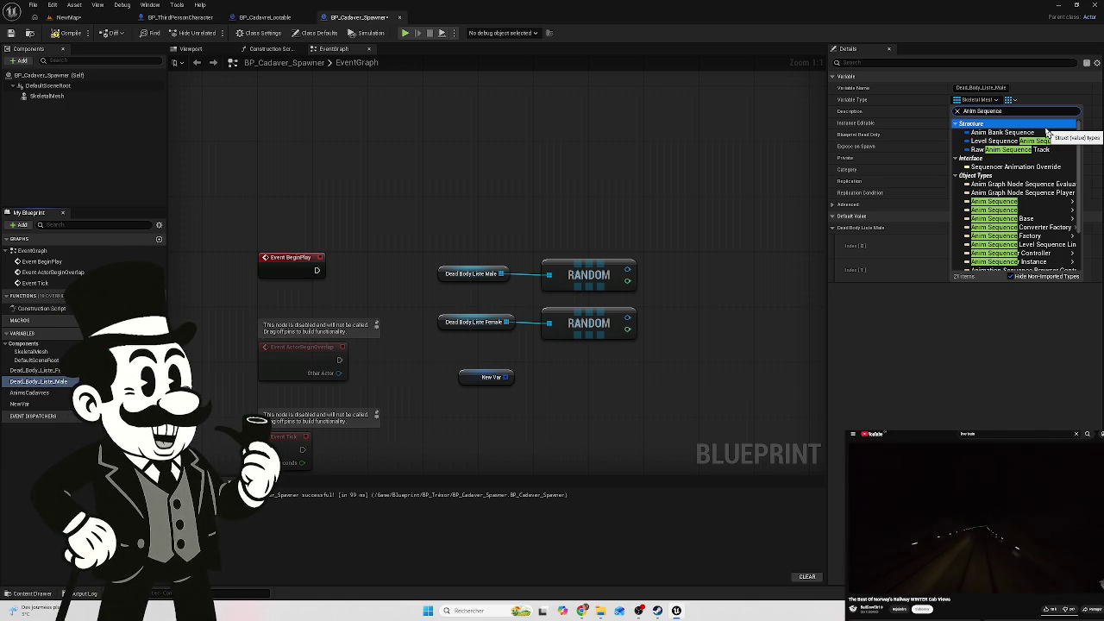
left_click(1033, 158)
left_click(1028, 175)
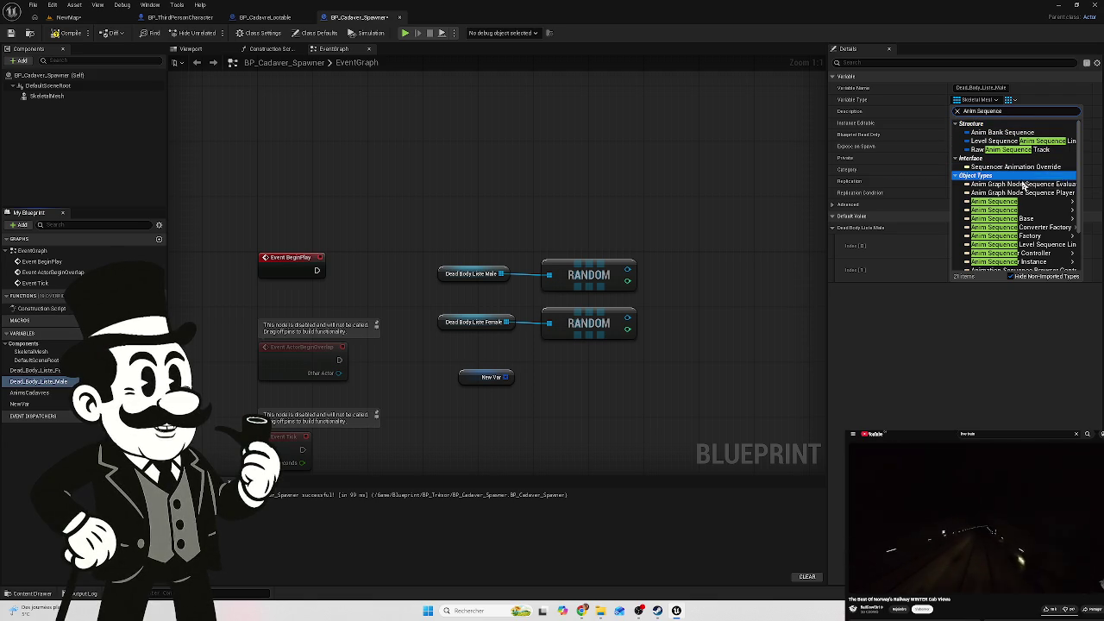
left_click(991, 202)
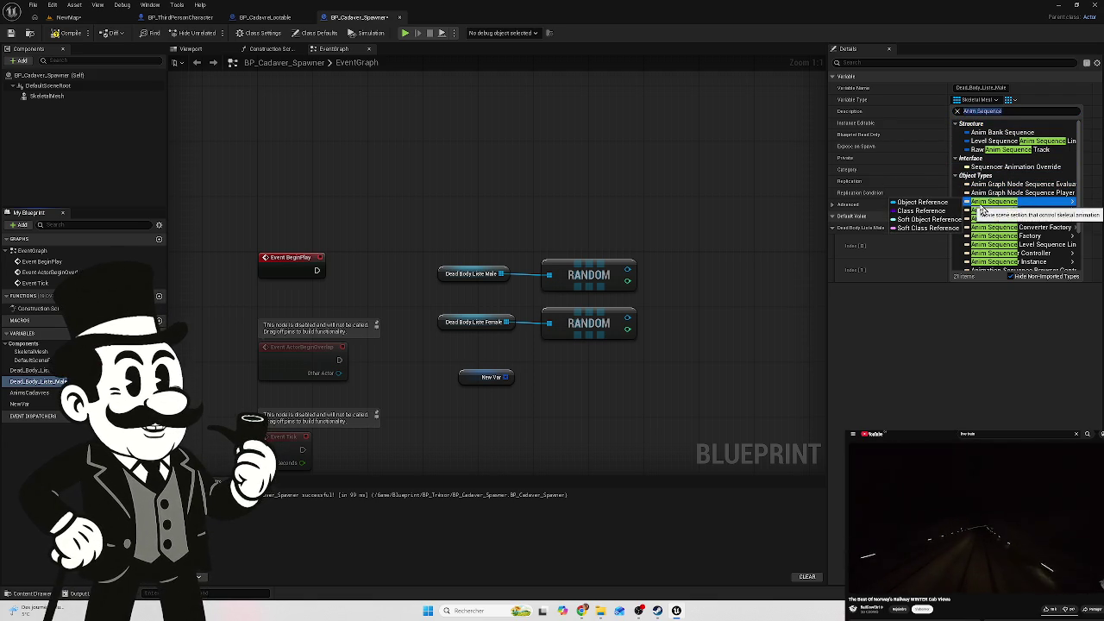
left_click(921, 201)
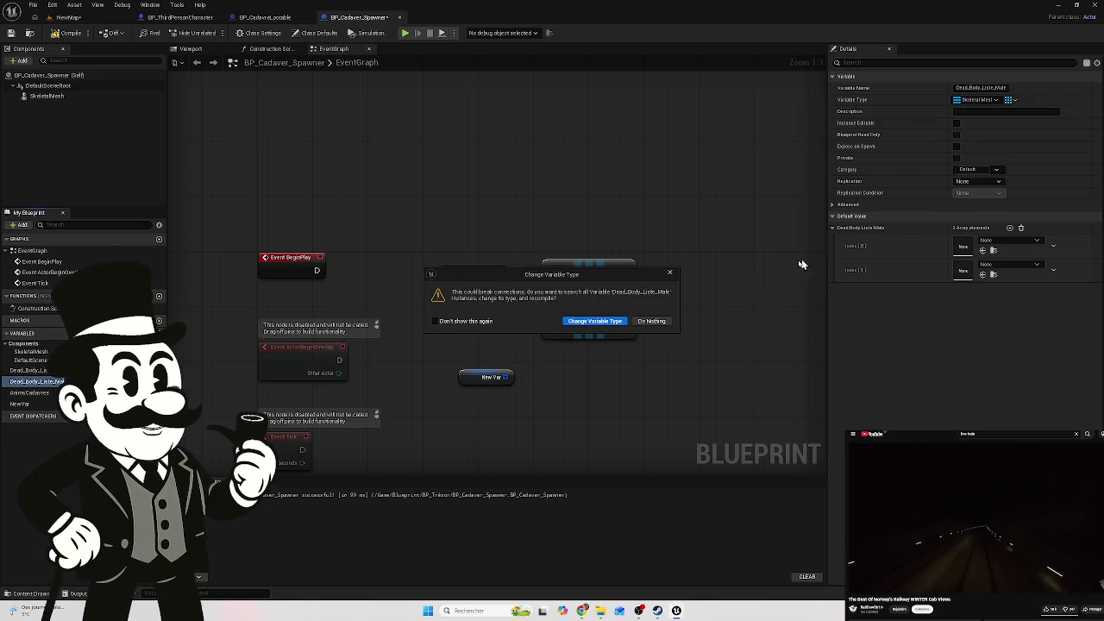
left_click(594, 321)
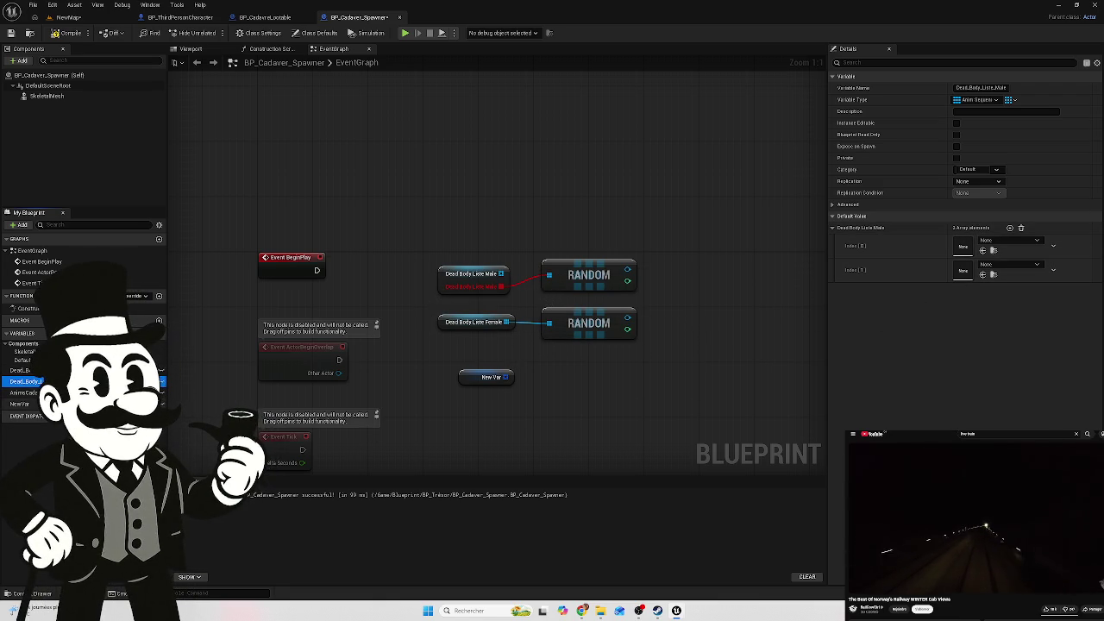
left_click(31, 401)
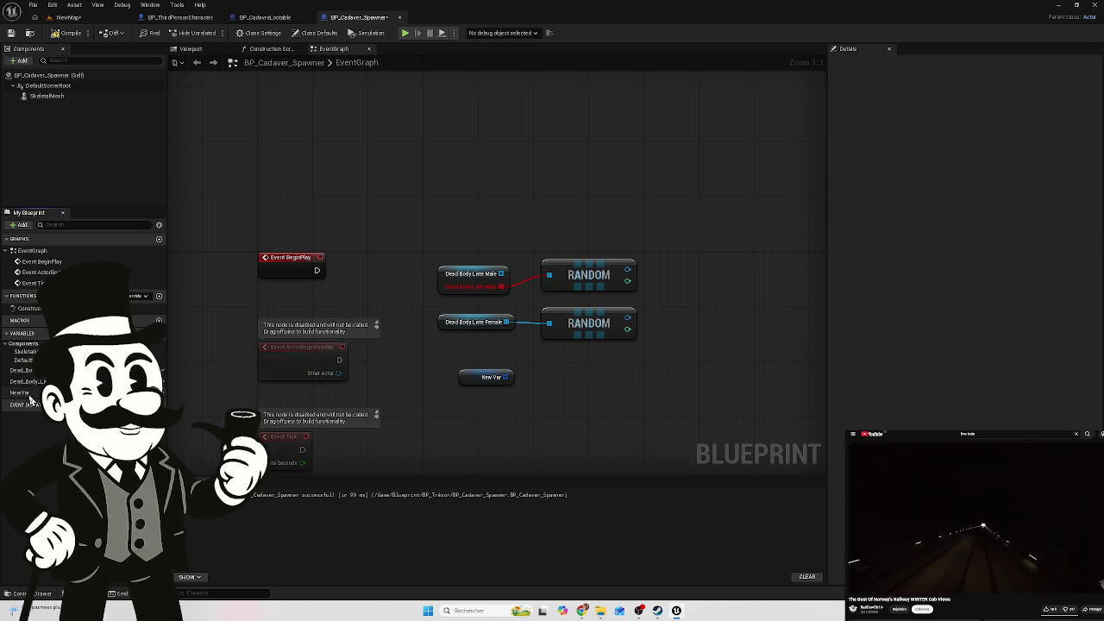
Delete the NewVar variable, then the two getters and both RANDOM nodes
left_click(25, 393)
key("Delete")
left_click(596, 320)
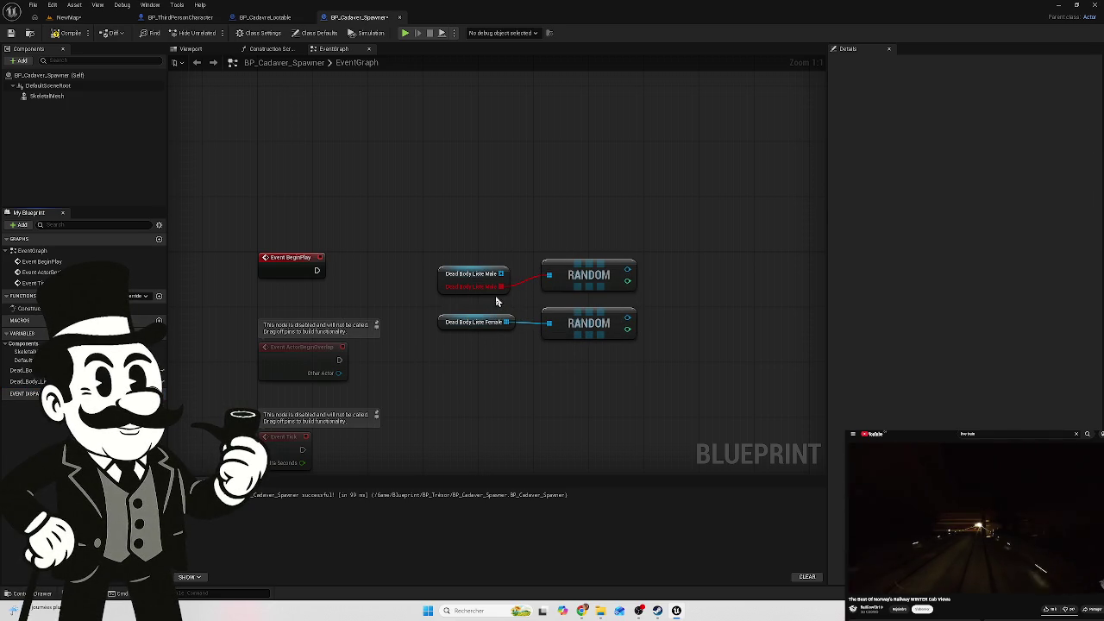
mouse_move(641, 231)
left_mouse_down()
mouse_move(583, 347)
mouse_move(434, 393)
left_mouse_up()
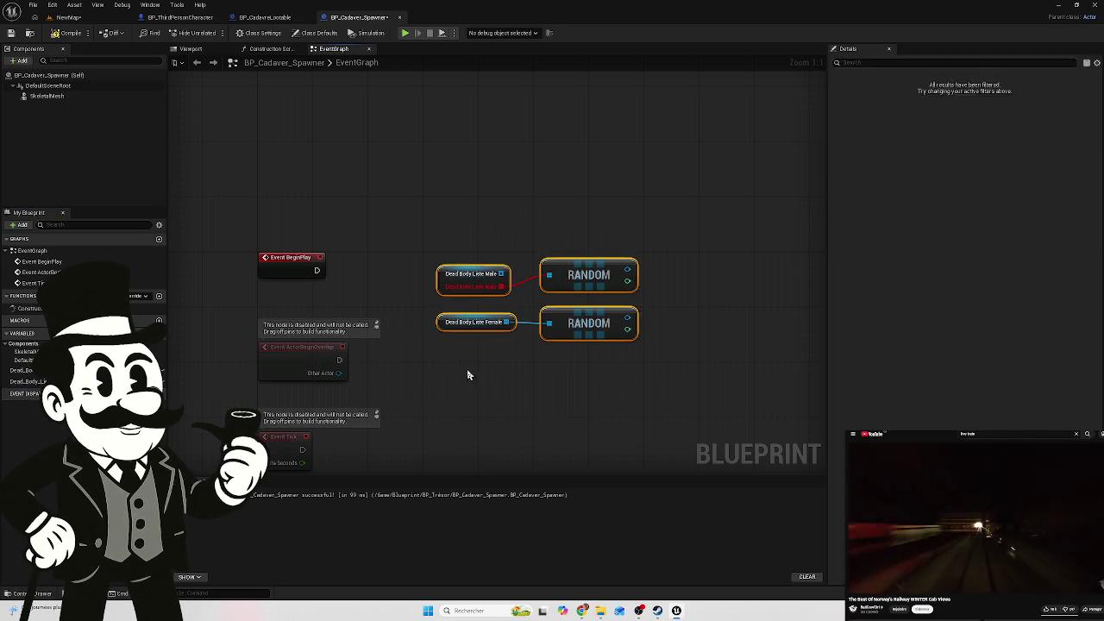
key("Delete")
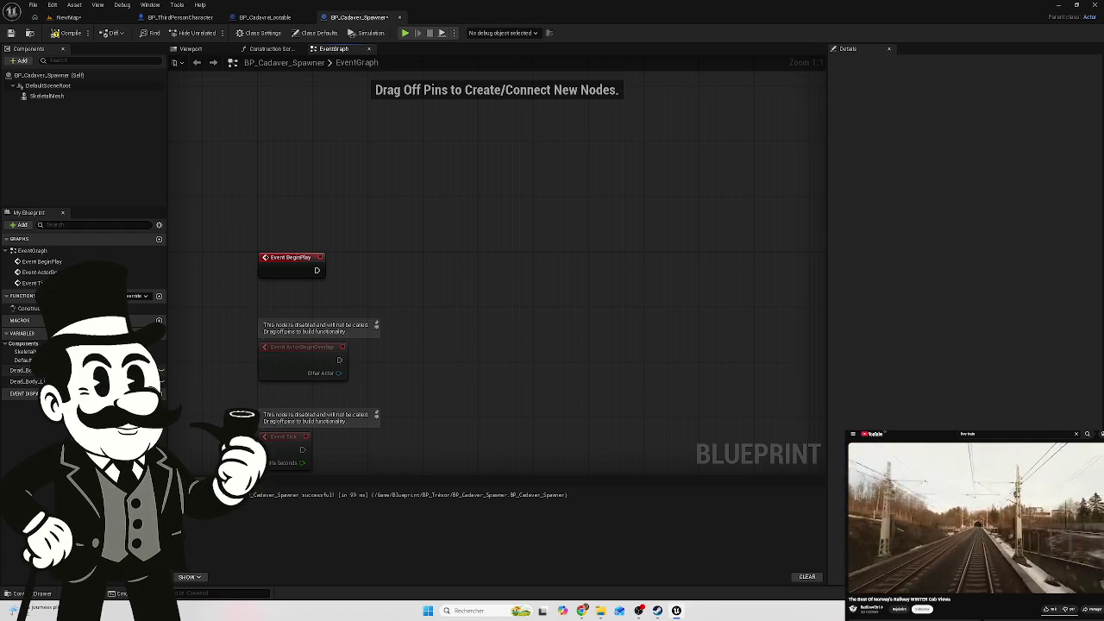
Undo the deletions, restoring NewVar and the getter and RANDOM nodes
left_click(161, 371)
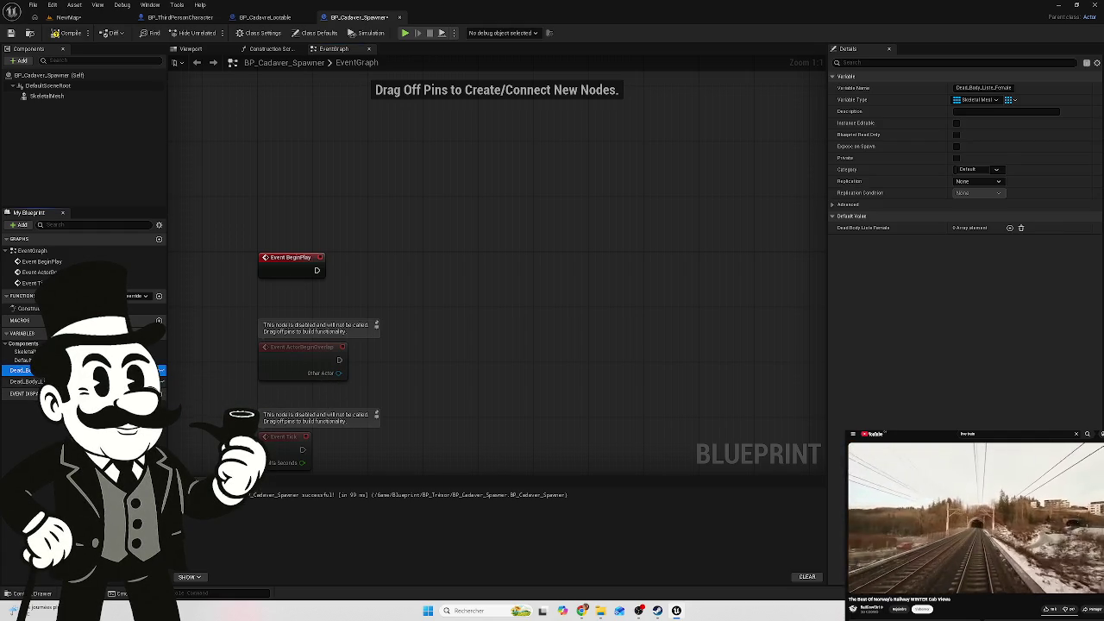
key("Escape")
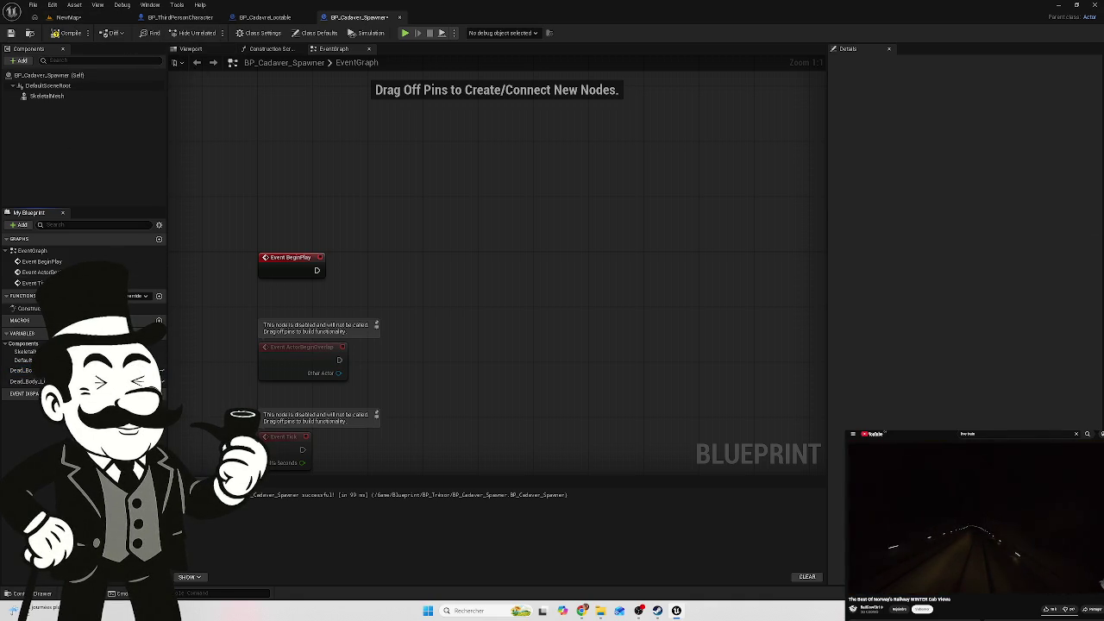
key("ctrl+z")
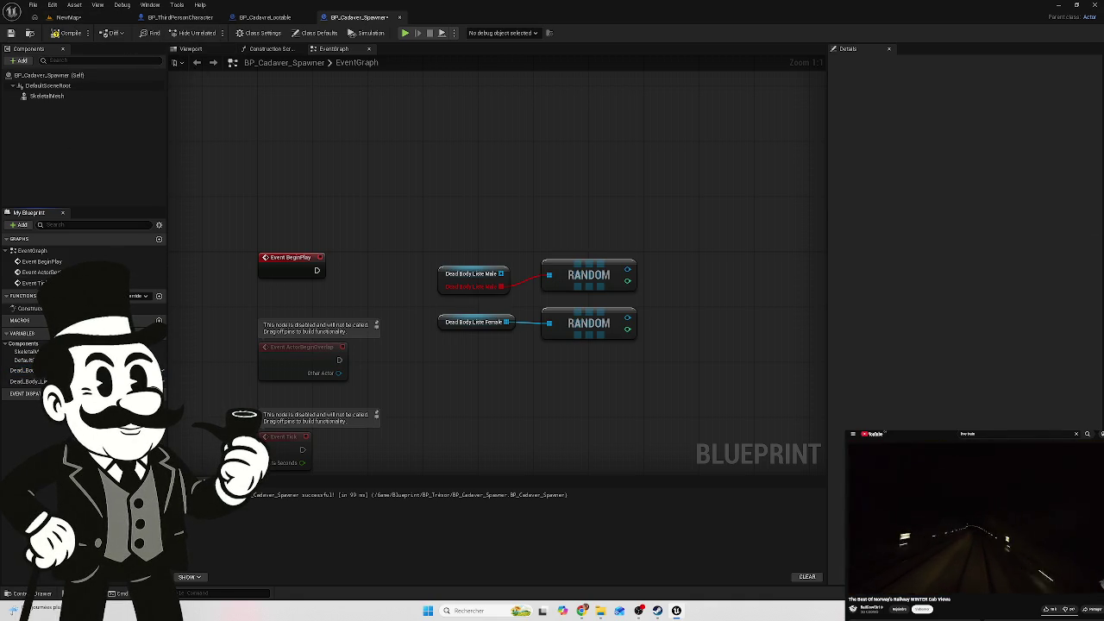
key("ctrl+z")
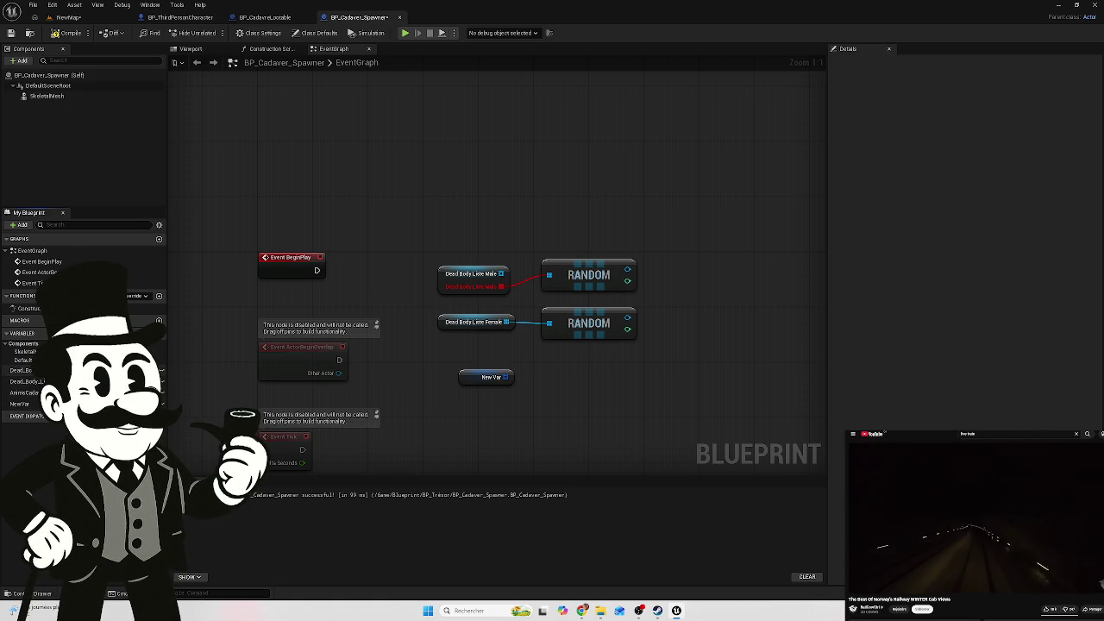
Delete AnimsCadavres and the remaining getter and RANDOM nodes, then drag Dead_Body_Liste_Male into the graph
left_click(24, 392)
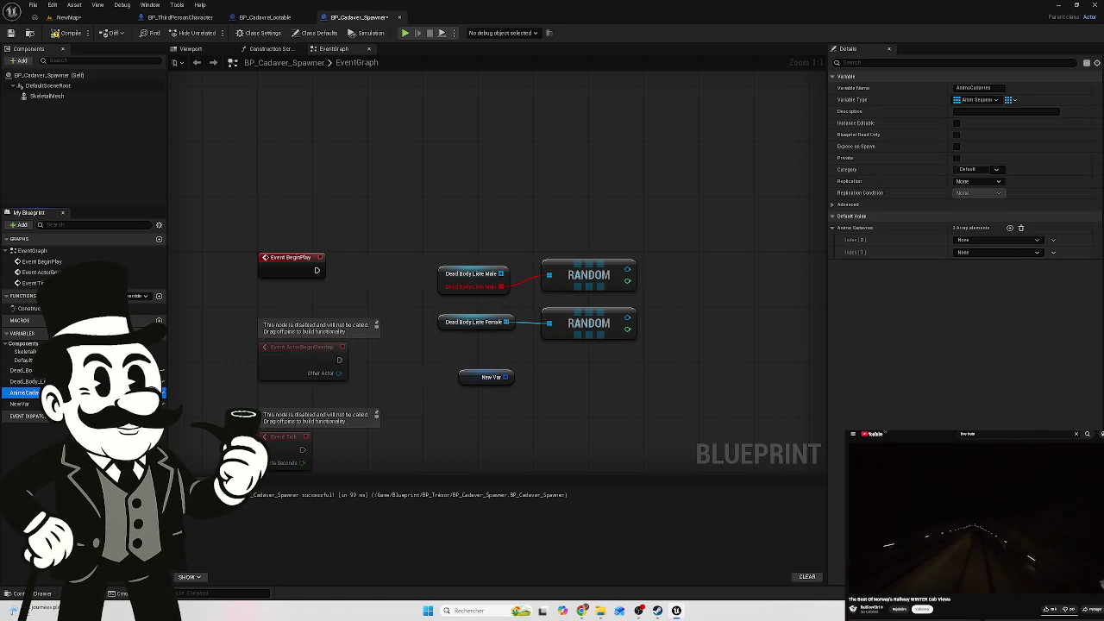
key("Delete")
key("Delete")
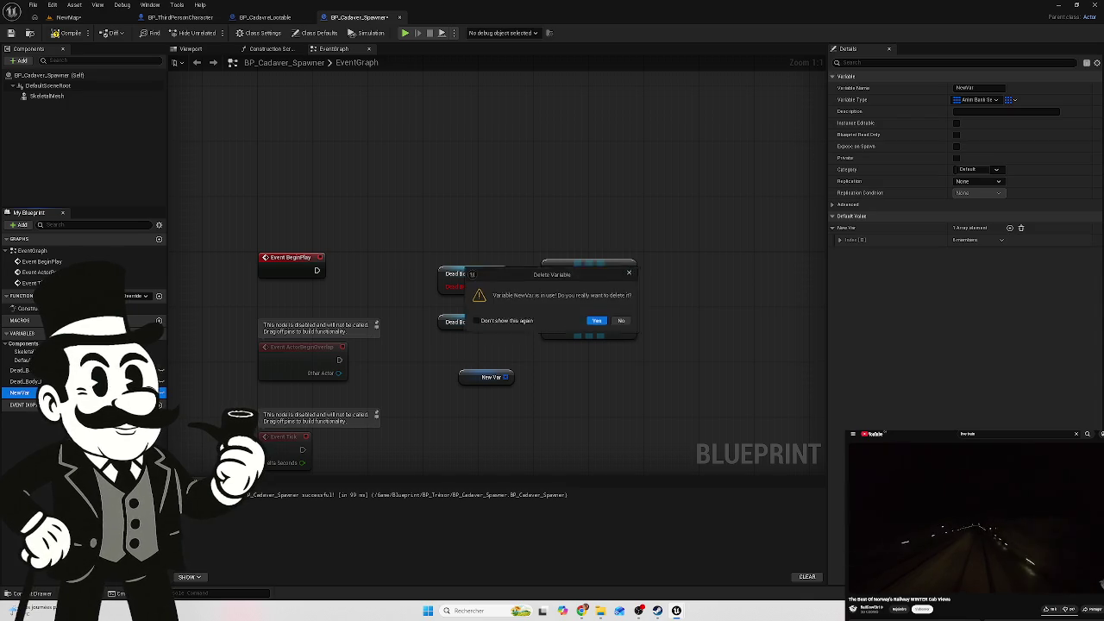
left_click(604, 324)
left_click_drag(645, 224, 455, 346)
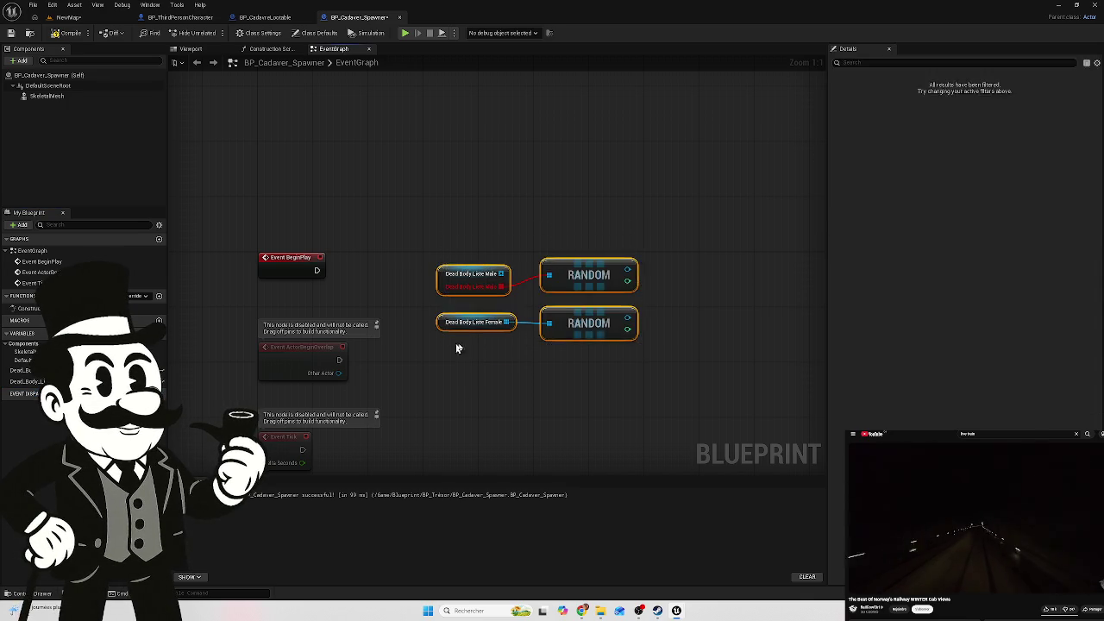
key("Delete")
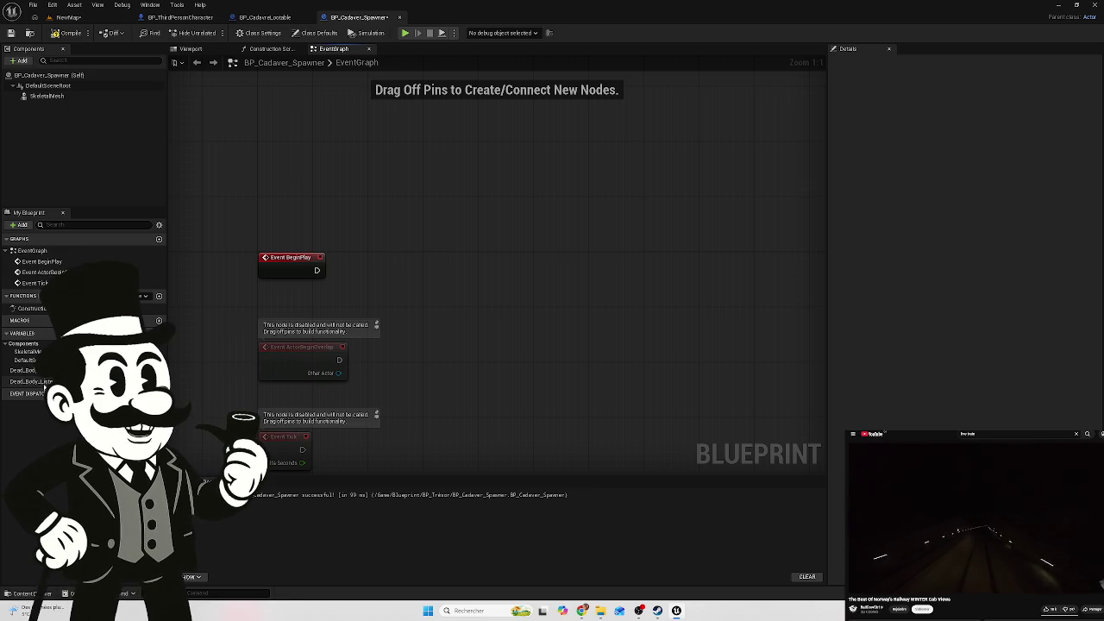
mouse_move(44, 386)
left_mouse_down()
mouse_move(451, 328)
mouse_move(438, 308)
left_mouse_up()
Create the Dead_Body_Liste_Male getter and try dropping a Body_Male asset into its Index[0]
left_click(478, 318)
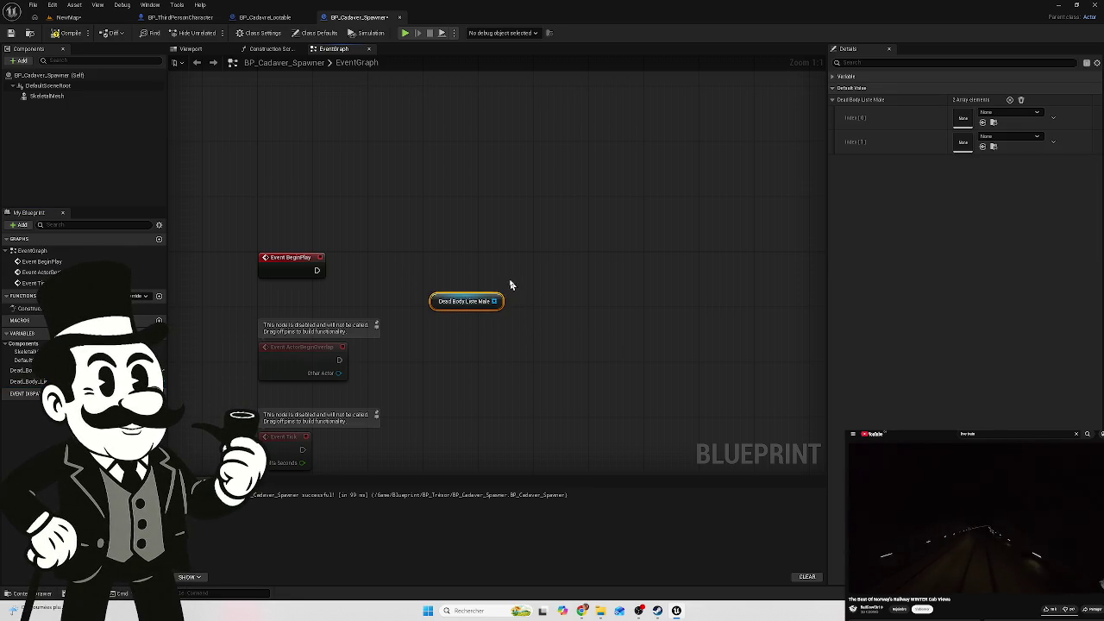
left_click_drag(457, 295, 443, 289)
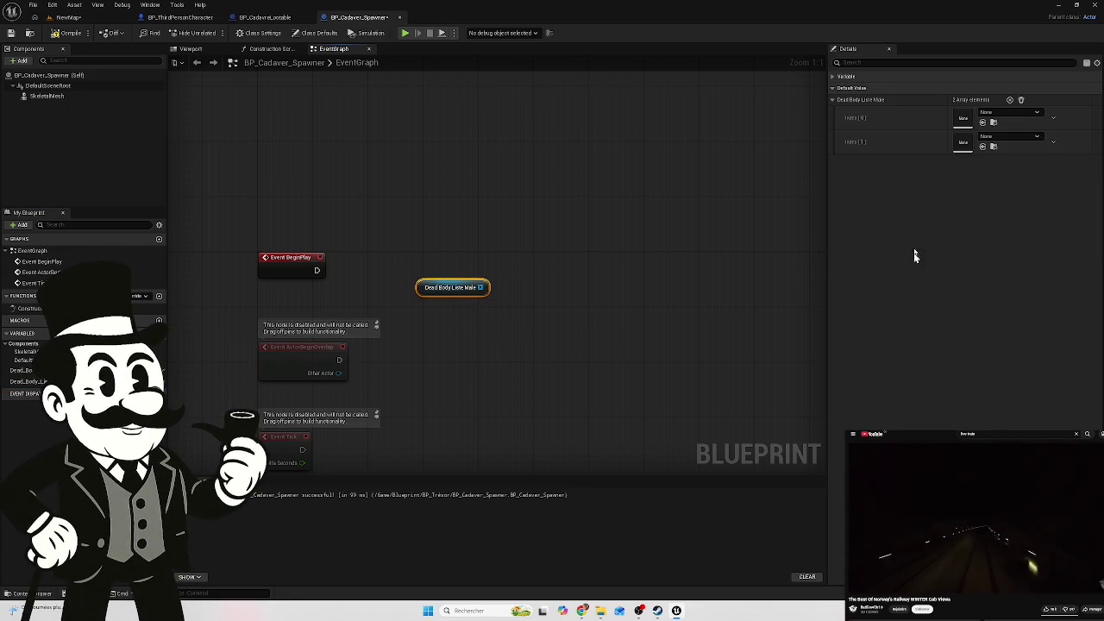
left_click(26, 593)
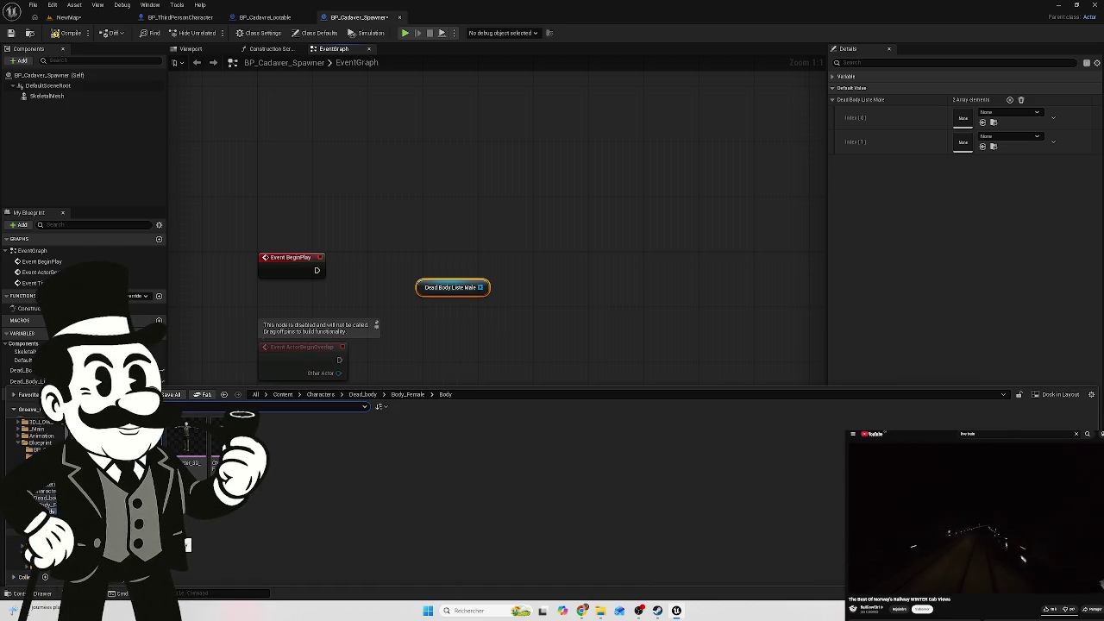
left_click(16, 531)
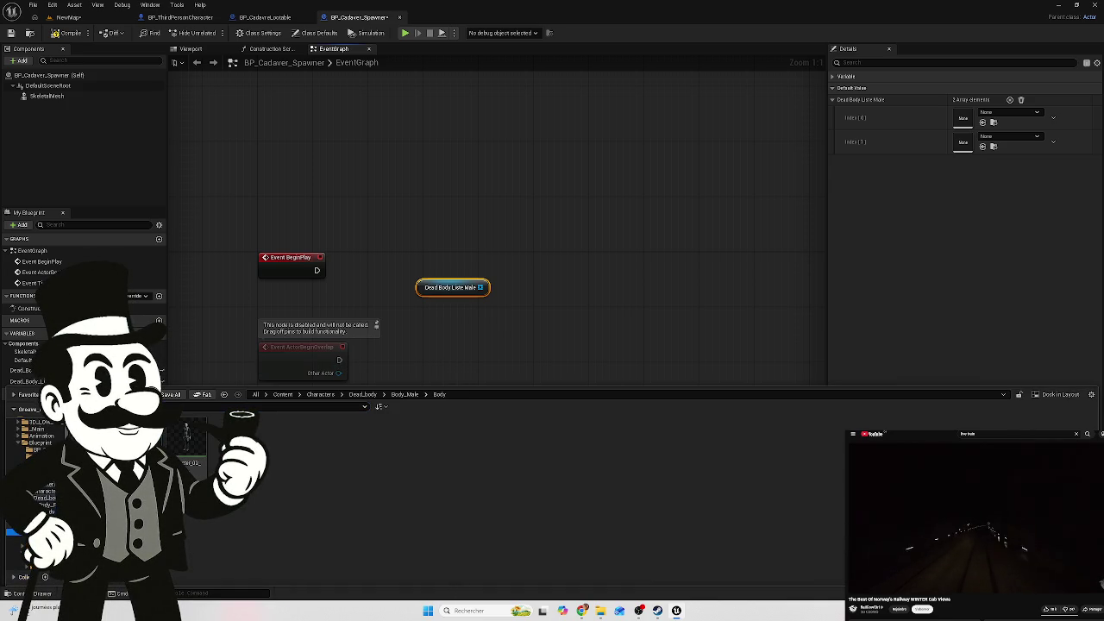
mouse_move(187, 438)
left_mouse_down()
mouse_move(230, 453)
mouse_move(904, 165)
mouse_move(965, 120)
left_mouse_up()
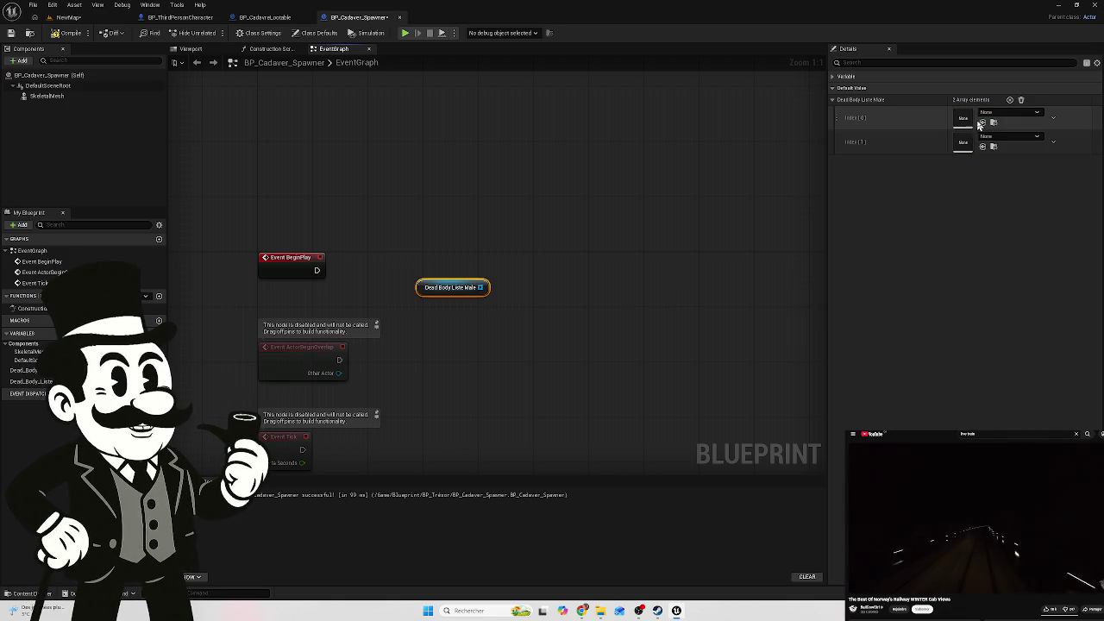
left_click(998, 113)
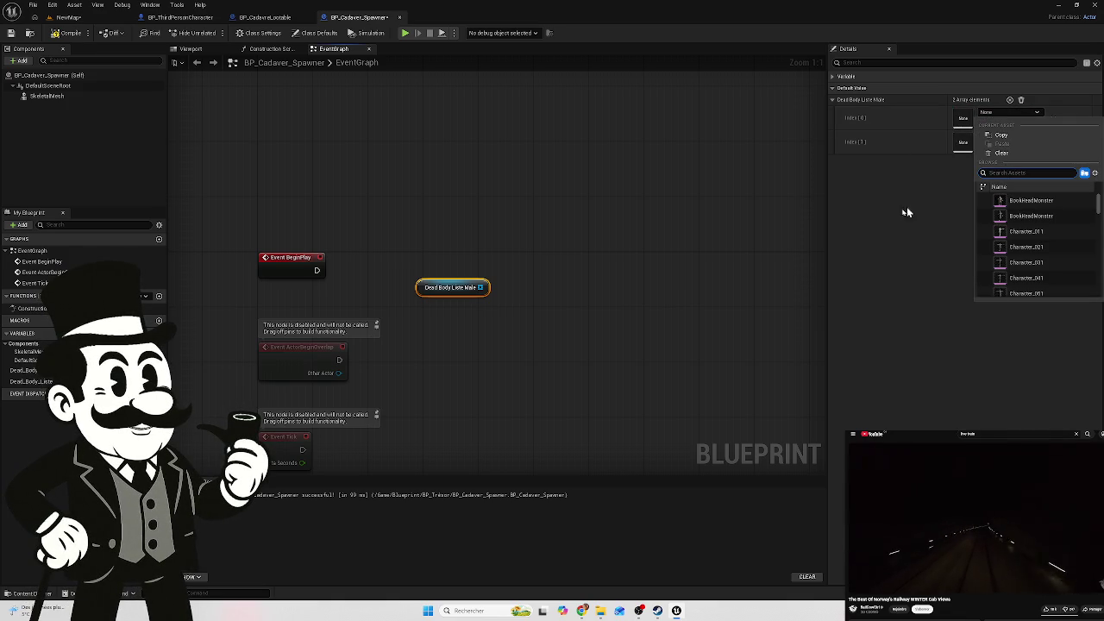
left_click(871, 396)
Add one element to the Dead_Body_Liste_Female default array
left_click(22, 370)
left_click(1009, 228)
left_click(1005, 248)
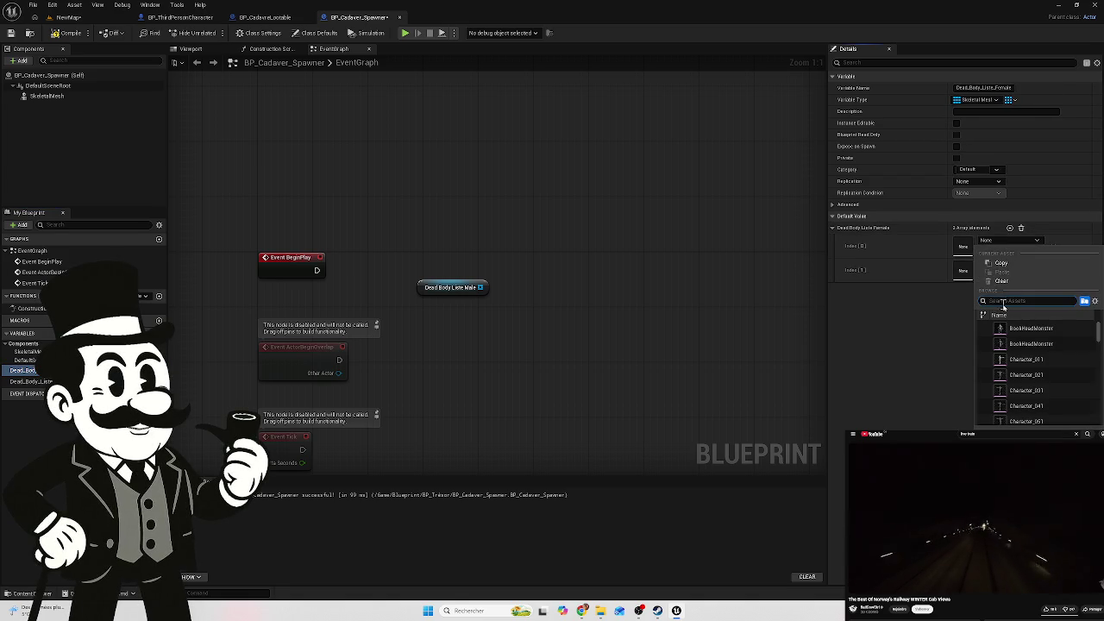
left_click(882, 337)
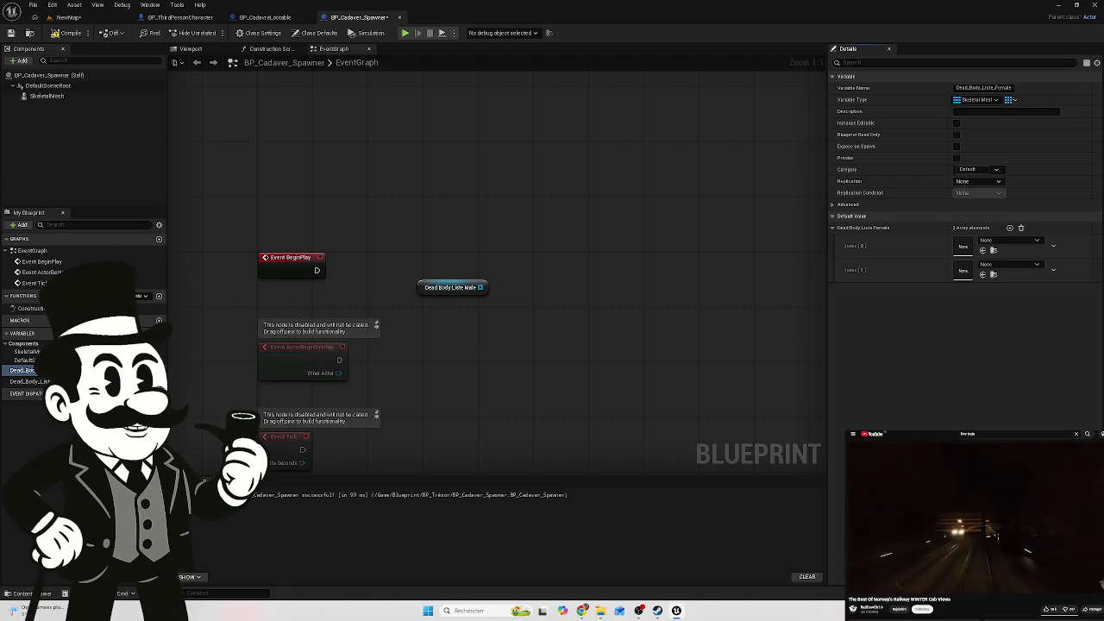
Set Index[0] of the Dead_Body_Liste_Male default array to BookHeadMonster
left_click(28, 381)
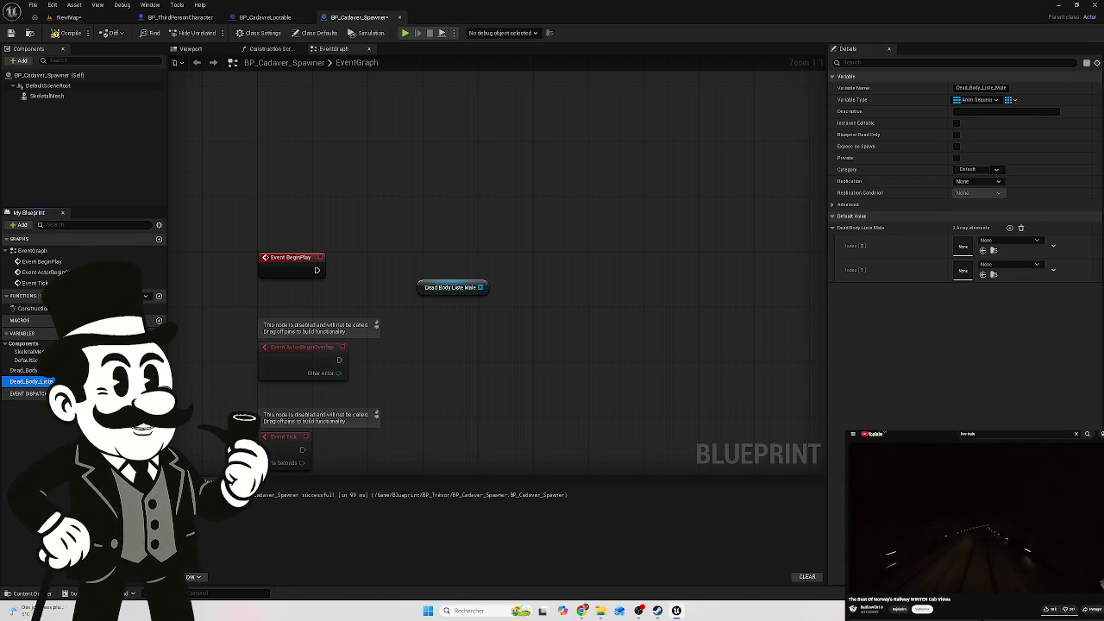
left_click(461, 288)
left_click(999, 116)
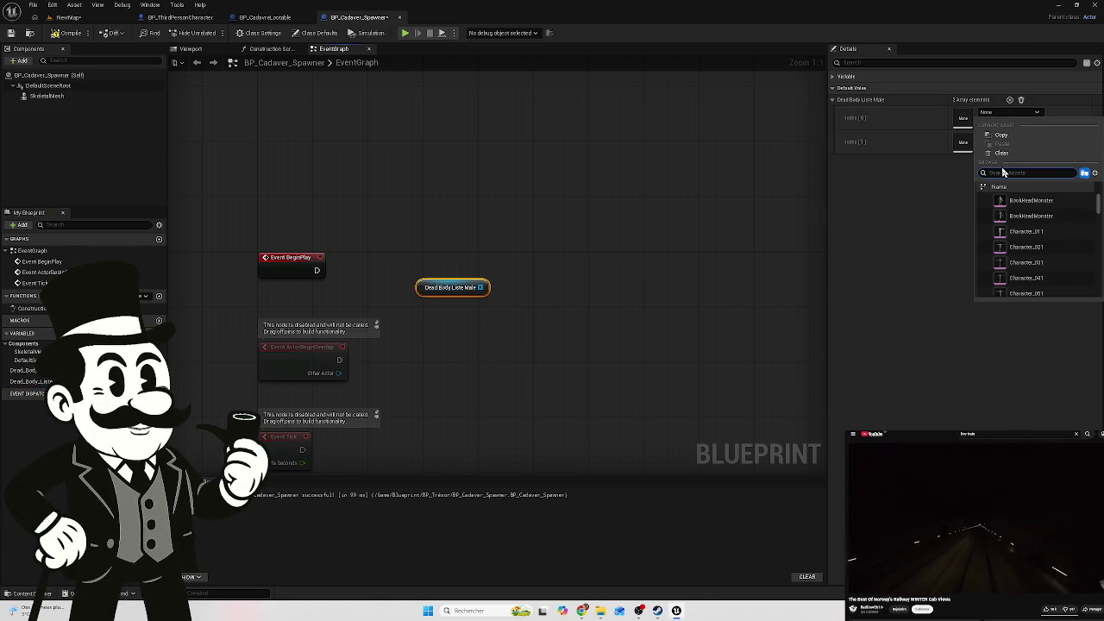
left_click(1031, 202)
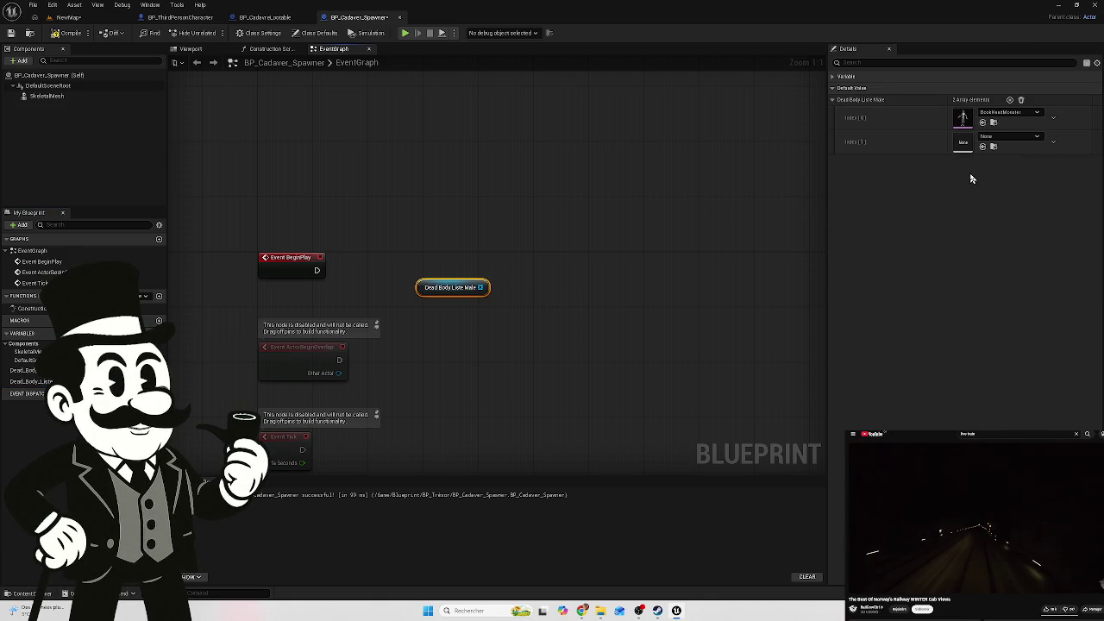
left_click(1003, 113)
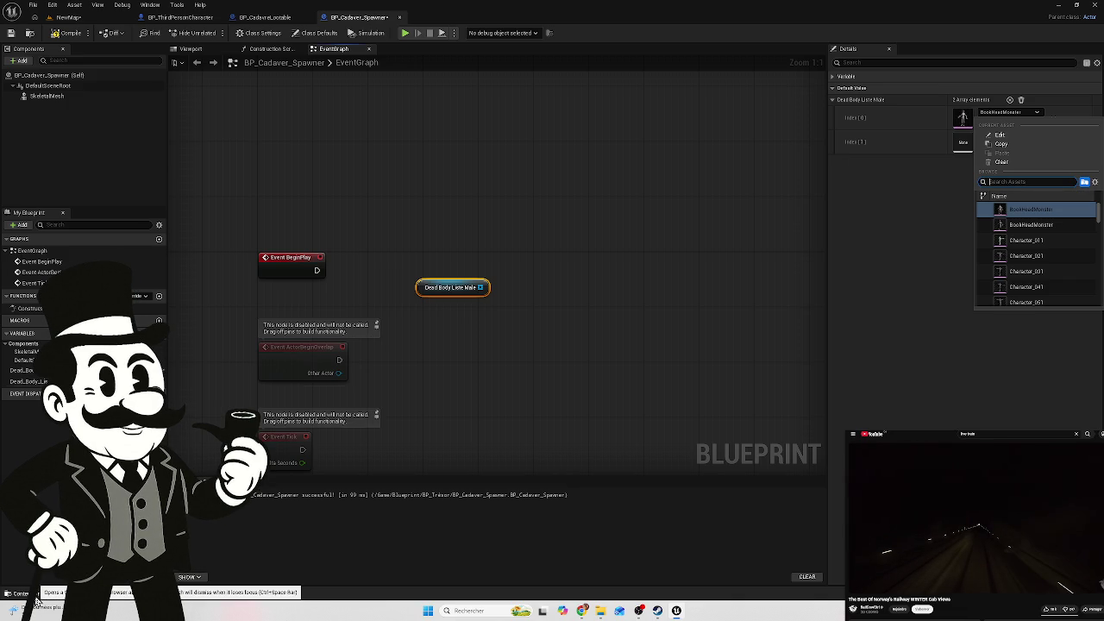
Add two more male array entries and try Character_02 and Character_01 skeleton sequences in the second
left_click(35, 601)
mouse_move(276, 405)
left_mouse_down()
mouse_move(285, 436)
mouse_move(957, 130)
mouse_move(962, 142)
left_mouse_up()
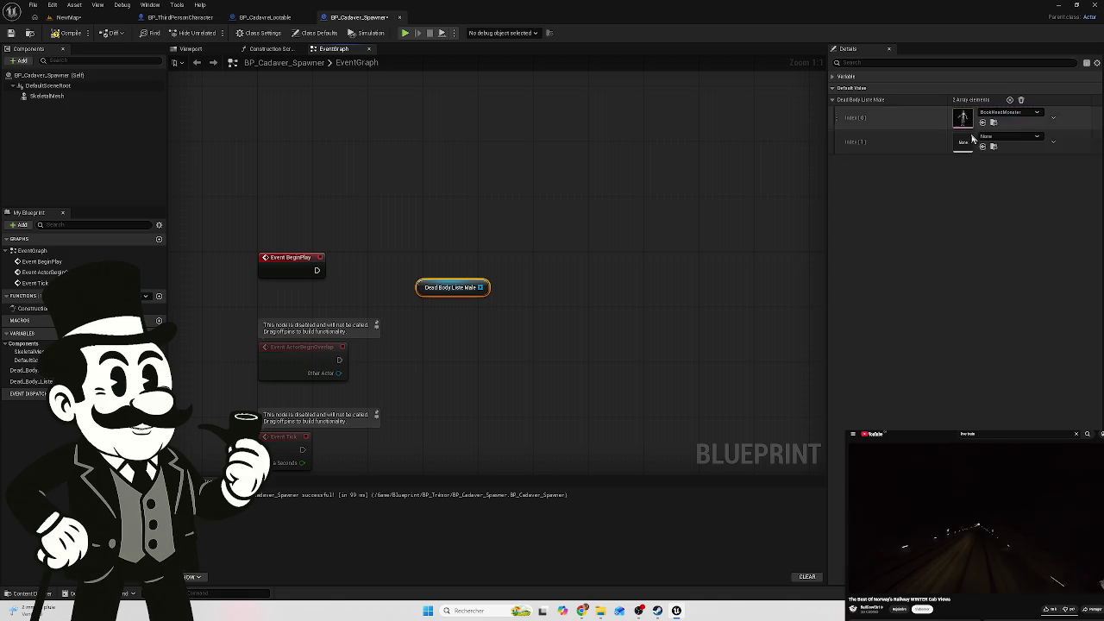
left_click(1010, 100)
left_click(1010, 100)
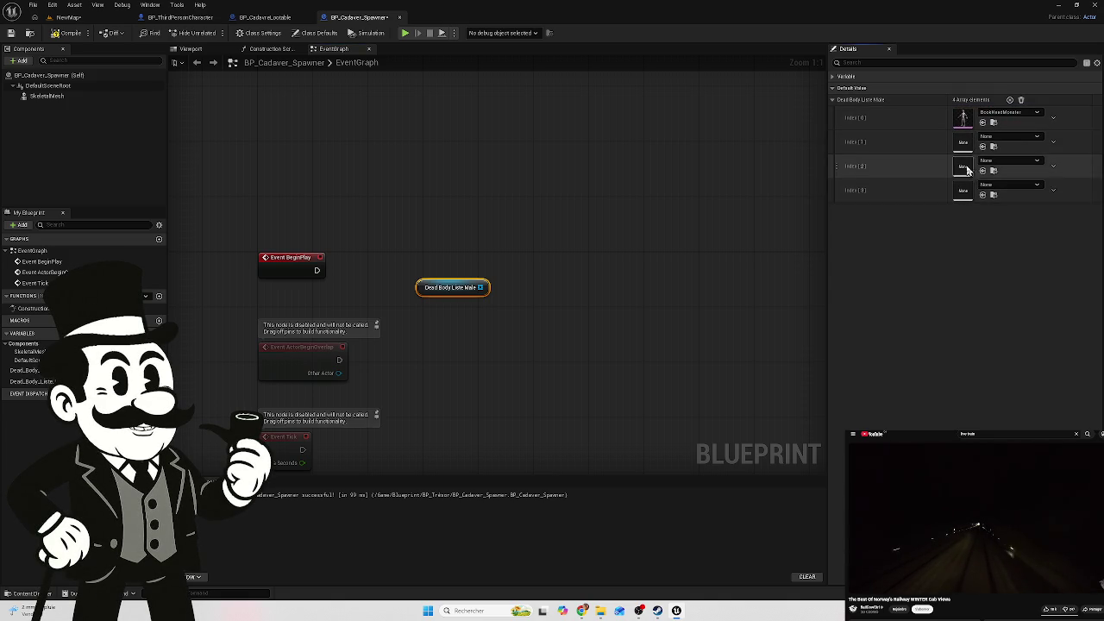
key("ctrl+space")
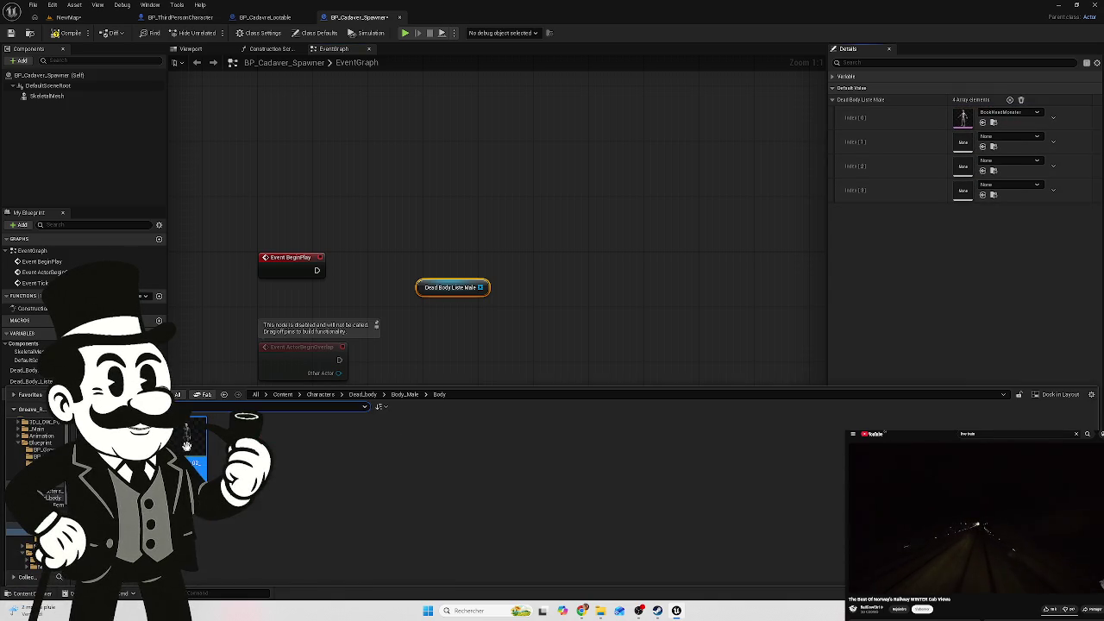
mouse_move(187, 445)
left_mouse_down()
mouse_move(635, 222)
mouse_move(978, 168)
mouse_move(964, 141)
left_mouse_up()
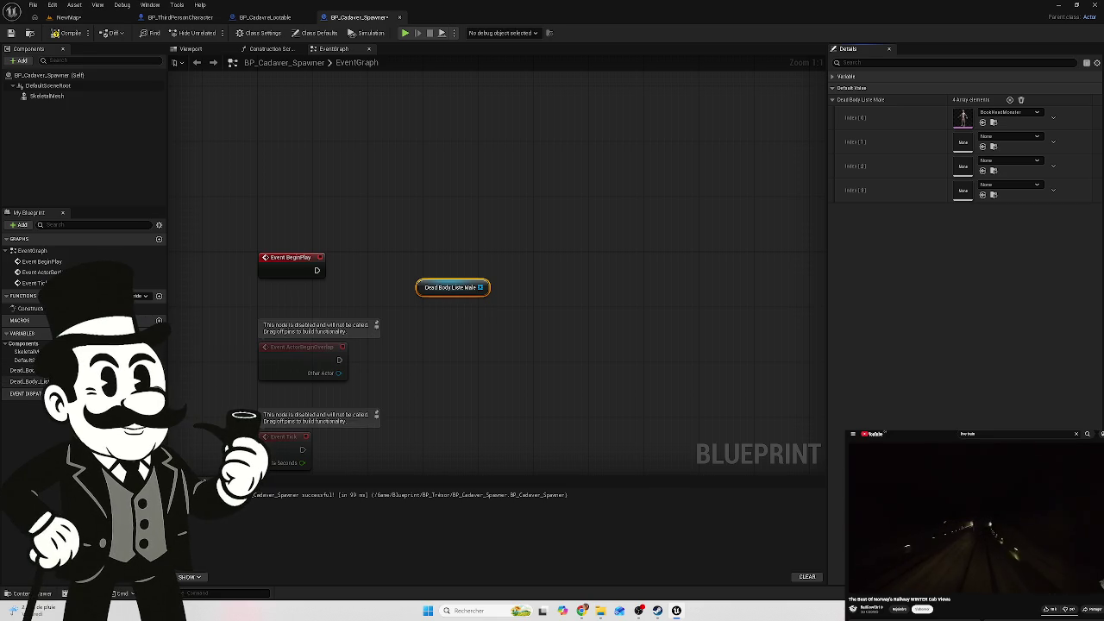
Retype Dead Body Liste Male to Anim Sequence object reference, then drop Character_01_Skeleton_Sequence into its second entry
left_click(157, 381)
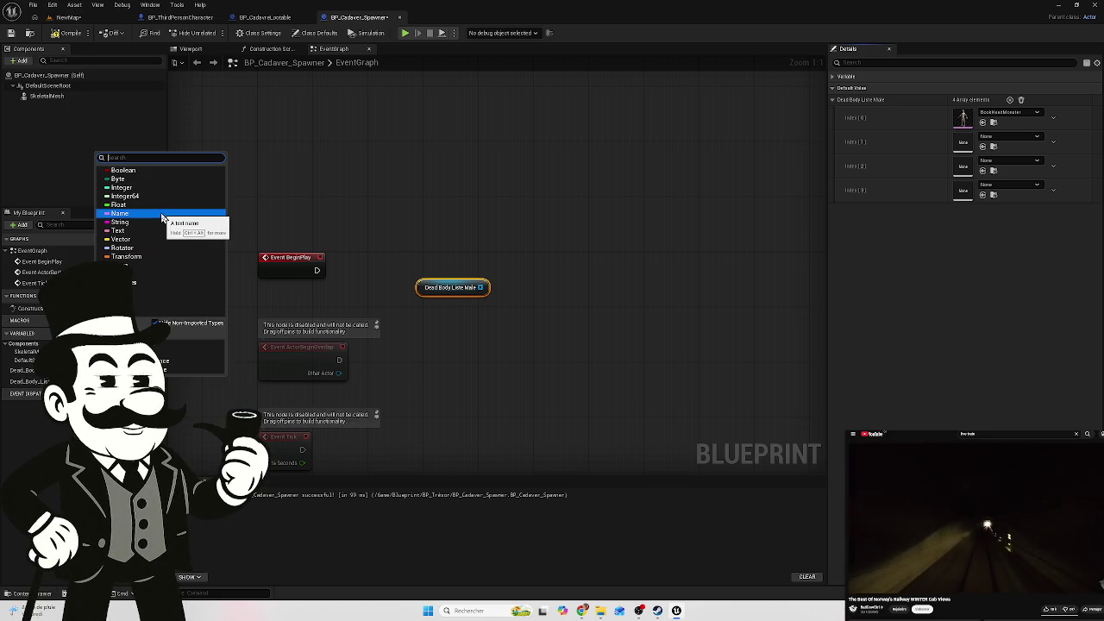
type("Anim Sequence")
mouse_move(156, 272)
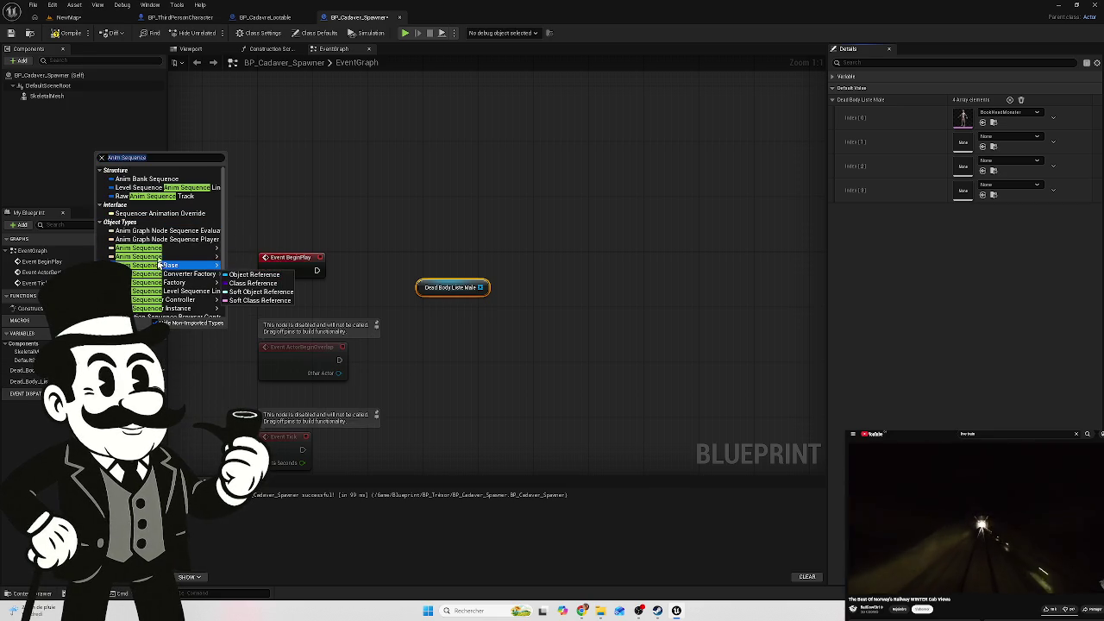
left_click(240, 250)
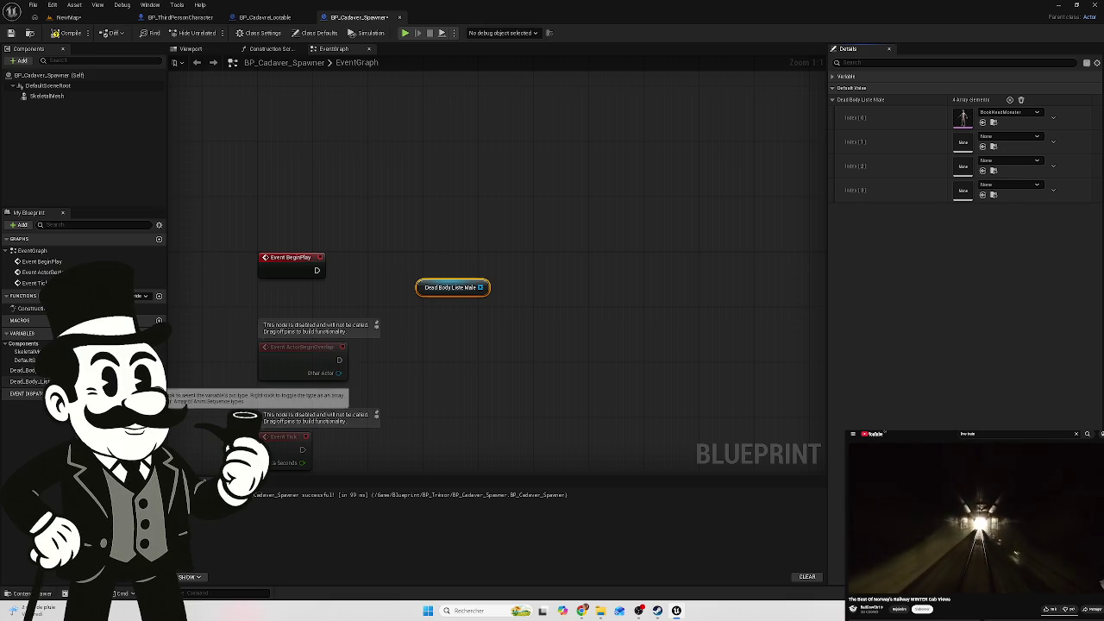
left_click(160, 381)
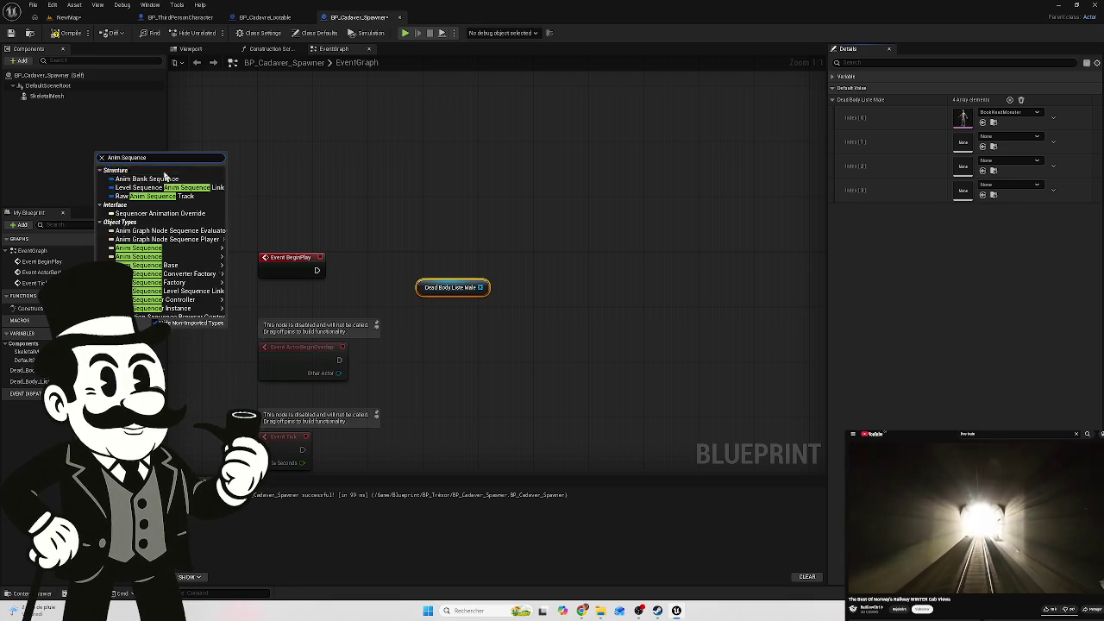
mouse_move(213, 260)
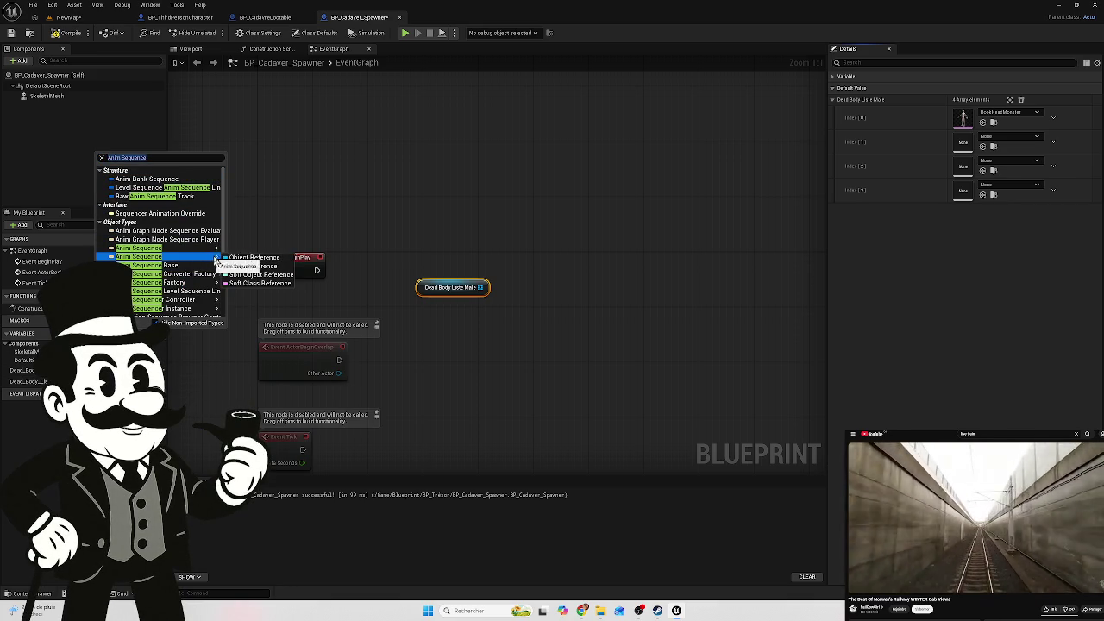
left_click(253, 257)
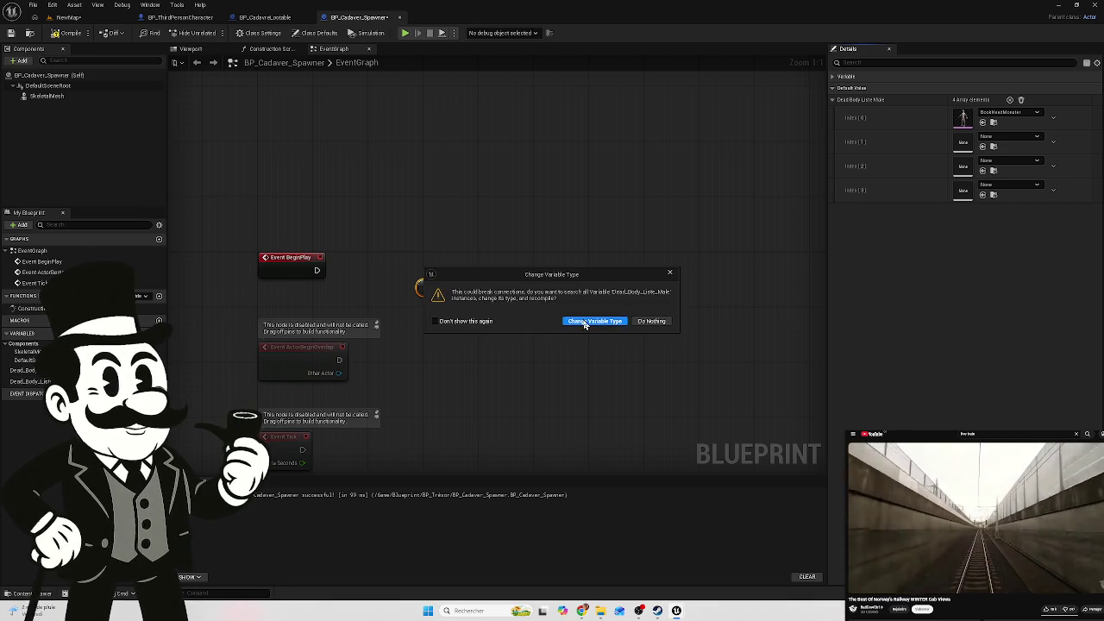
left_click(584, 322)
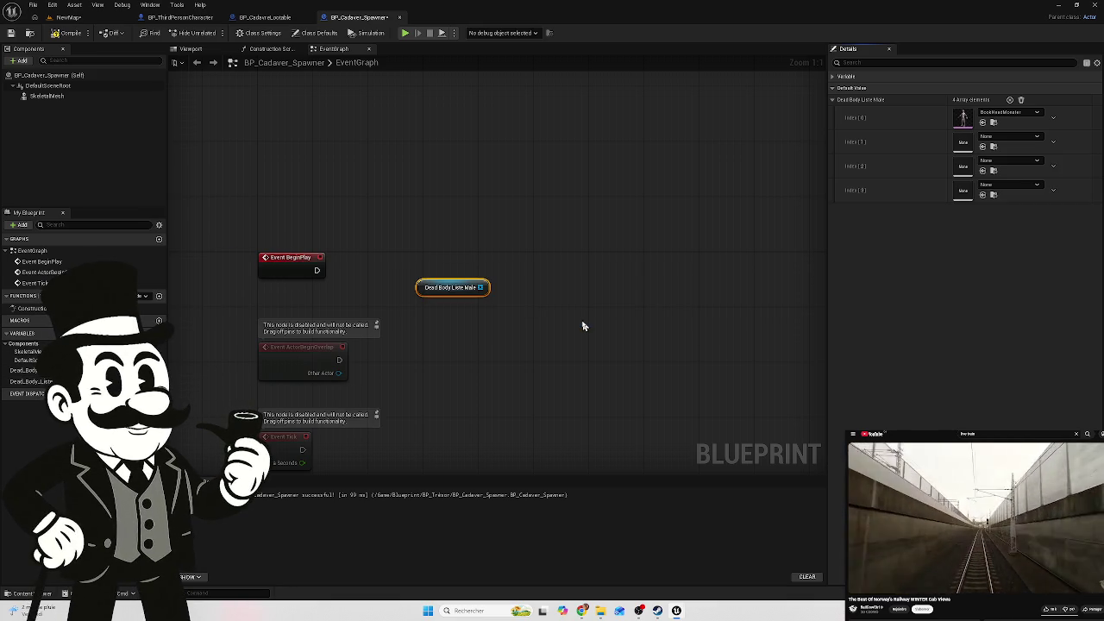
left_click(20, 594)
mouse_move(285, 466)
left_mouse_down()
mouse_move(888, 158)
mouse_move(966, 138)
mouse_move(974, 197)
left_mouse_up()
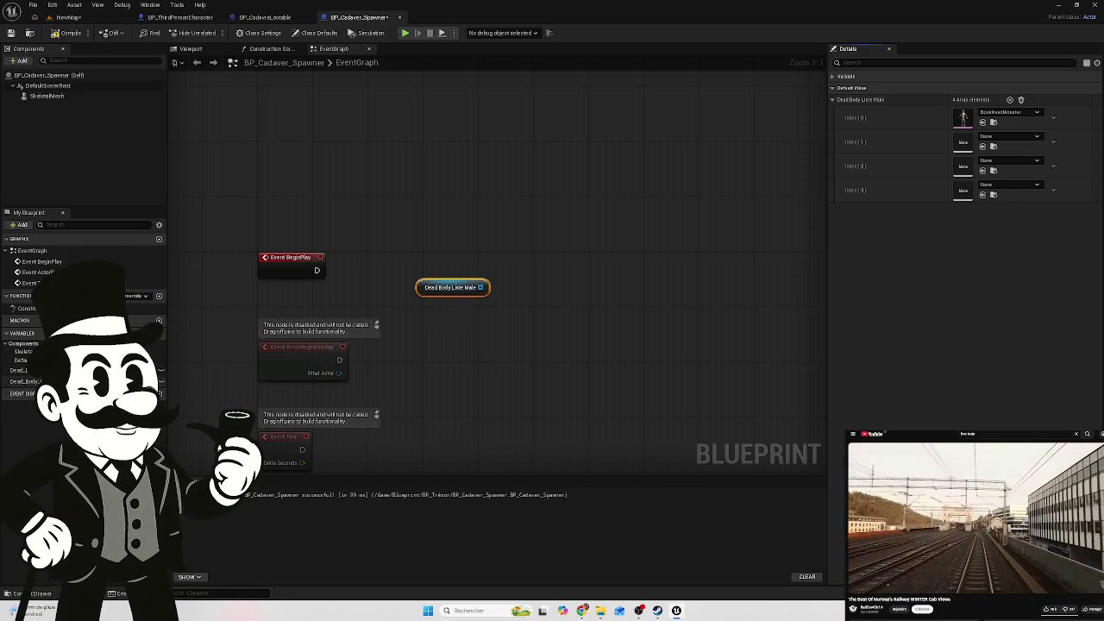
left_click(160, 381)
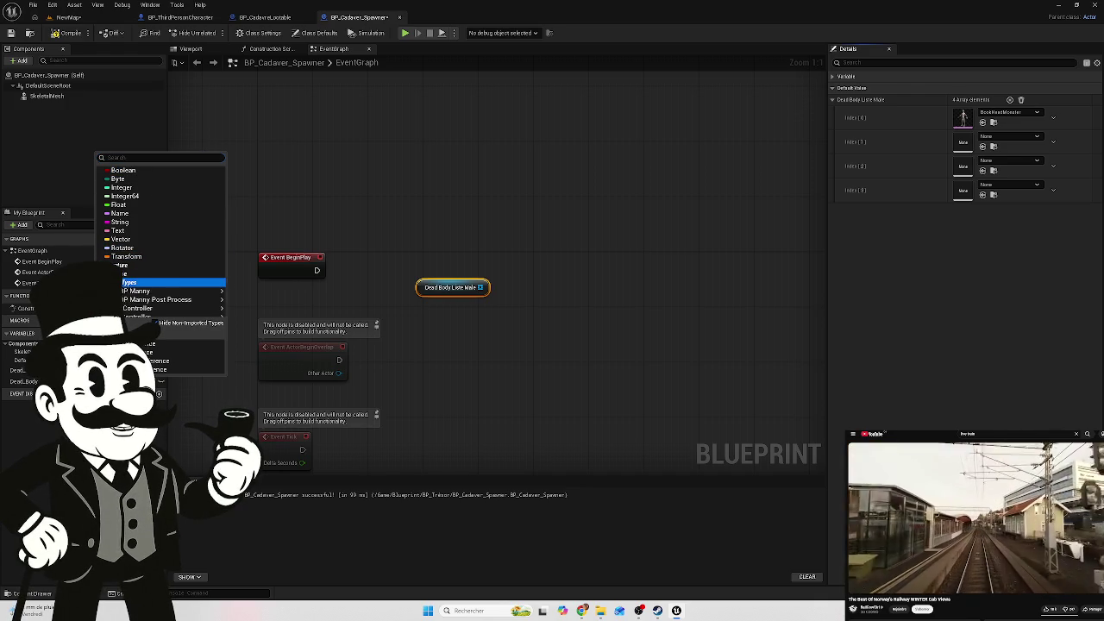
left_click(173, 282)
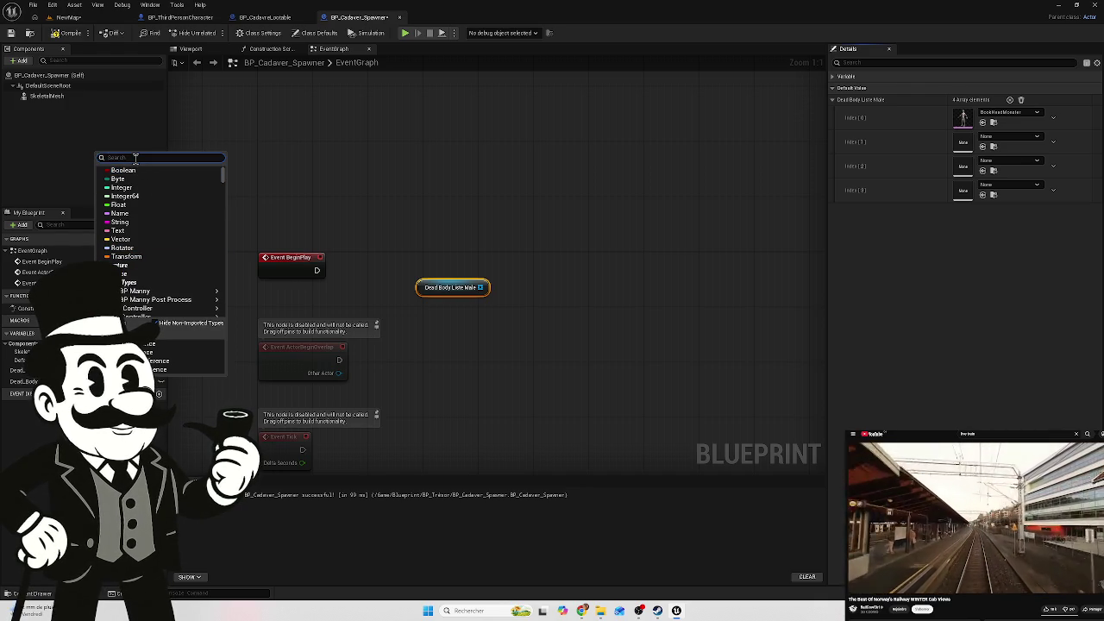
type("Anim Sequence")
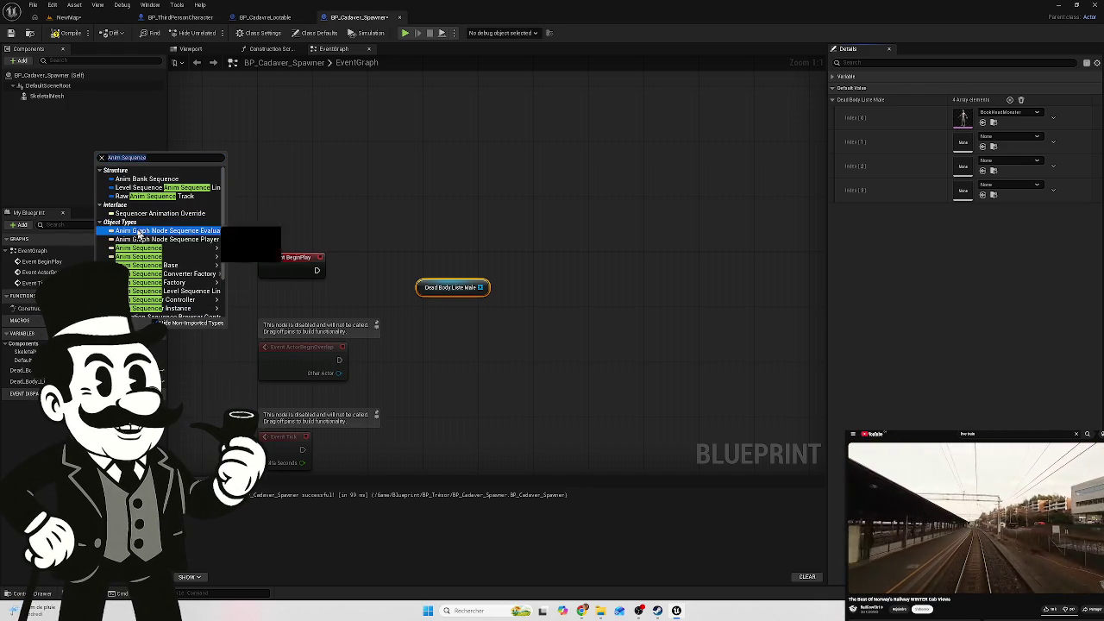
mouse_move(185, 250)
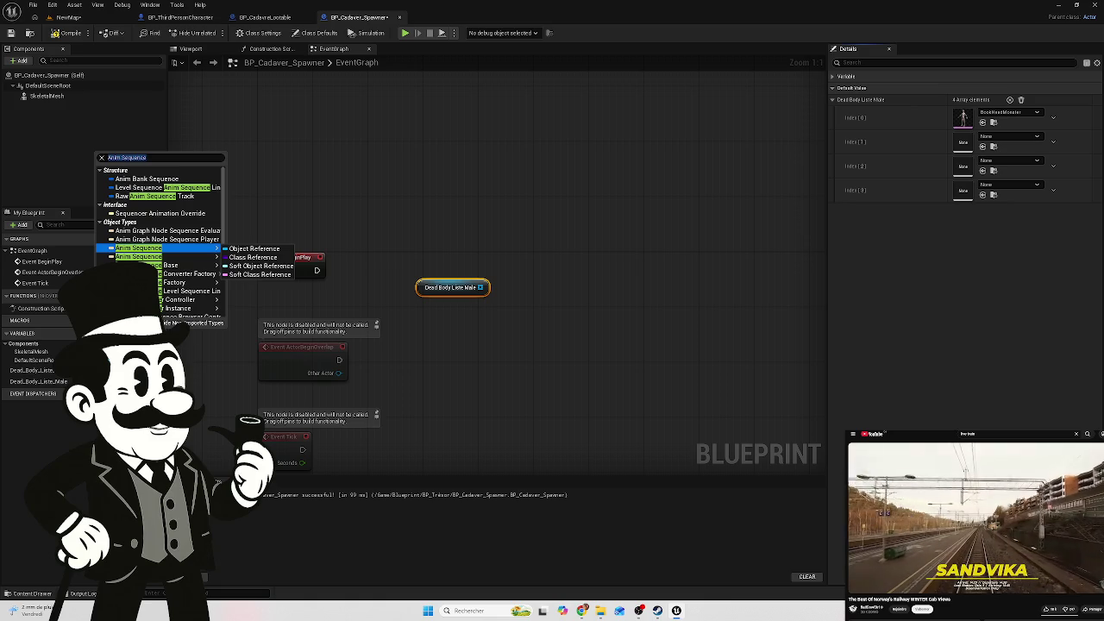
left_click(930, 303)
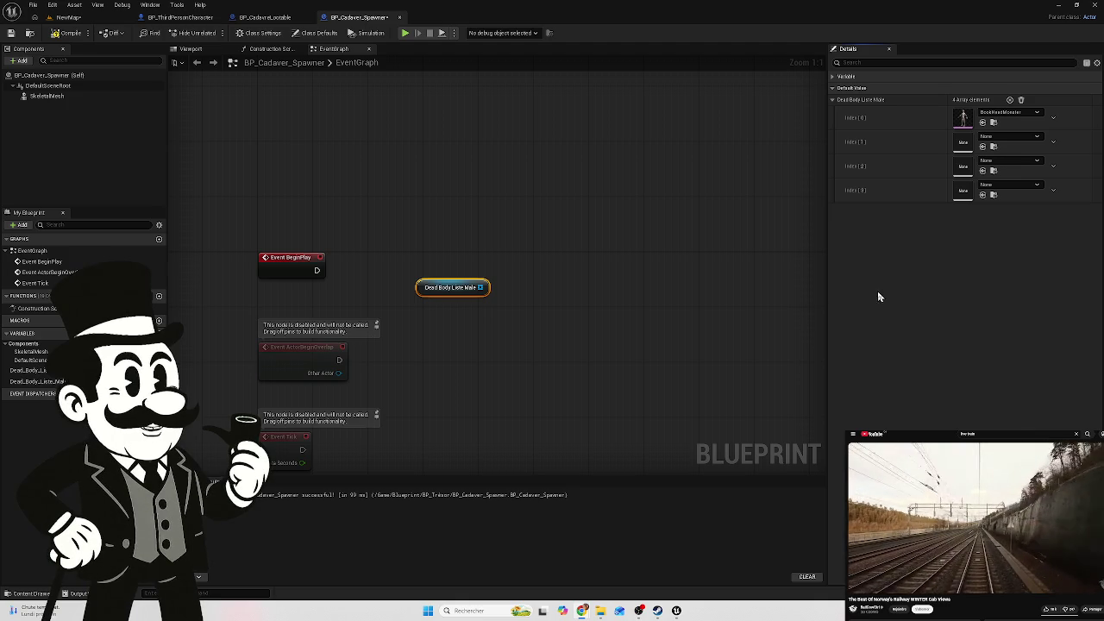
left_click(1055, 118)
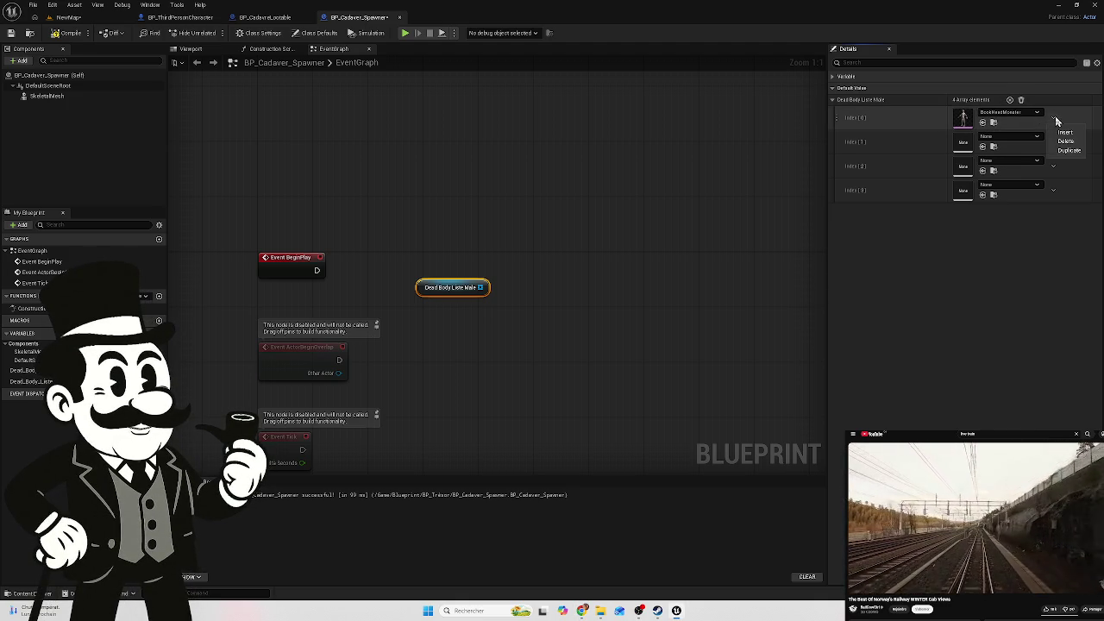
left_click(1055, 121)
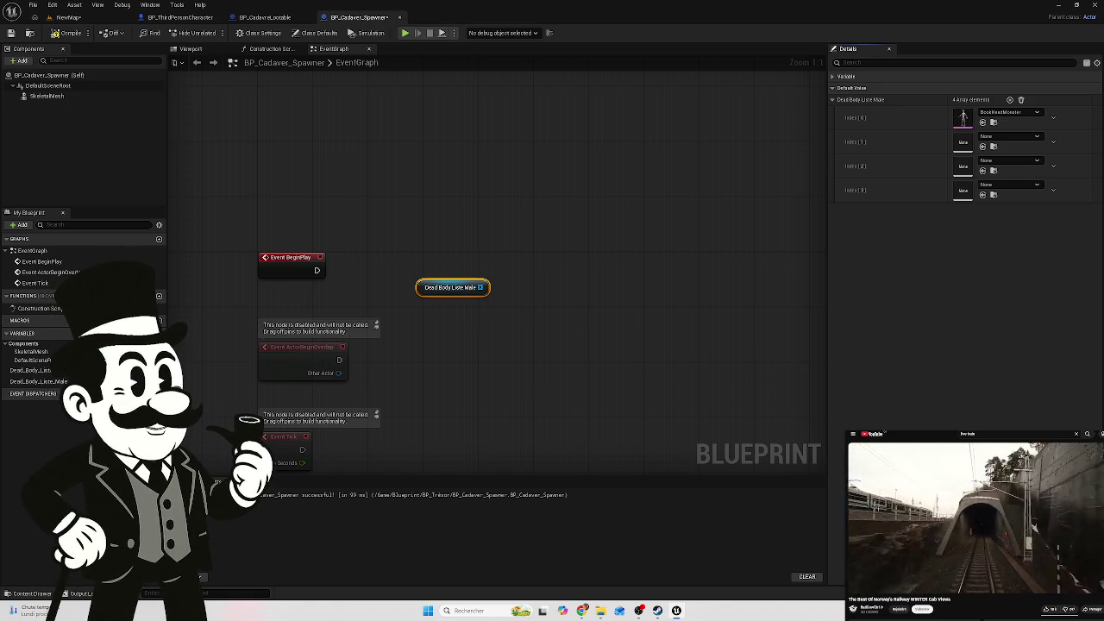
Add a Get node fed by the Dead Body Liste Male array getter's output
left_click_drag(480, 288, 546, 283)
type("get")
key("Return")
type("play anim")
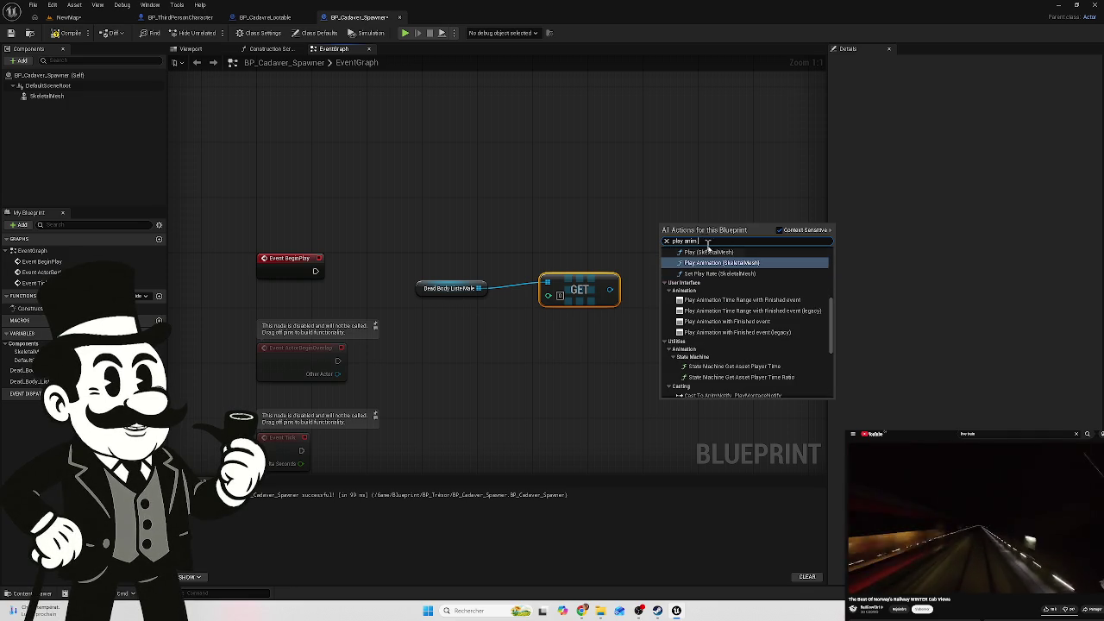
scroll(718, 310, "up", 5)
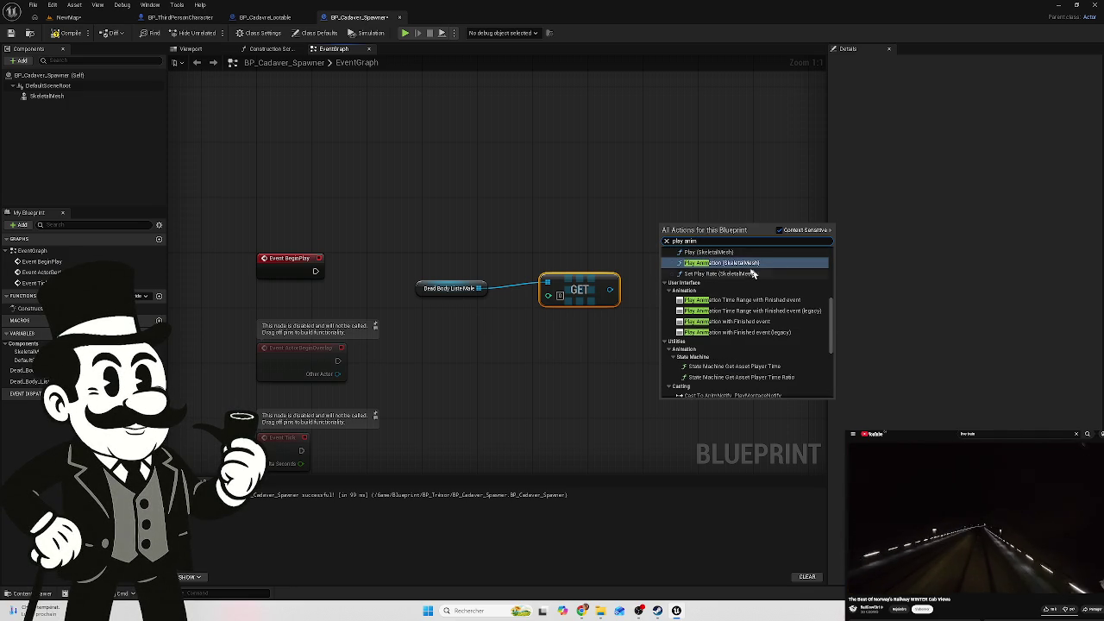
scroll(749, 272, "up", 3)
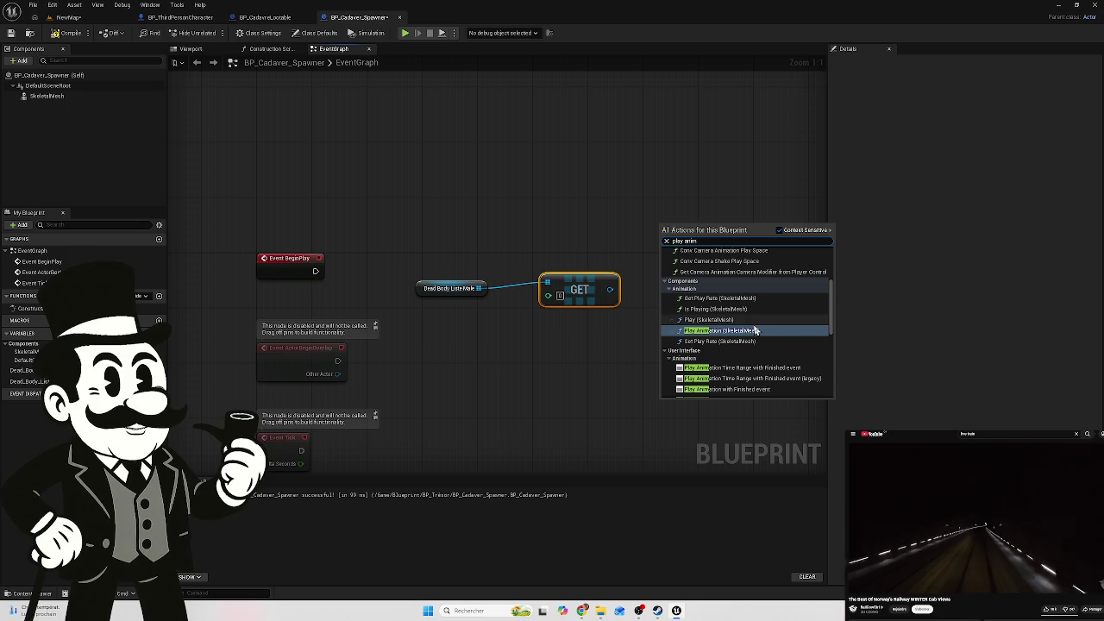
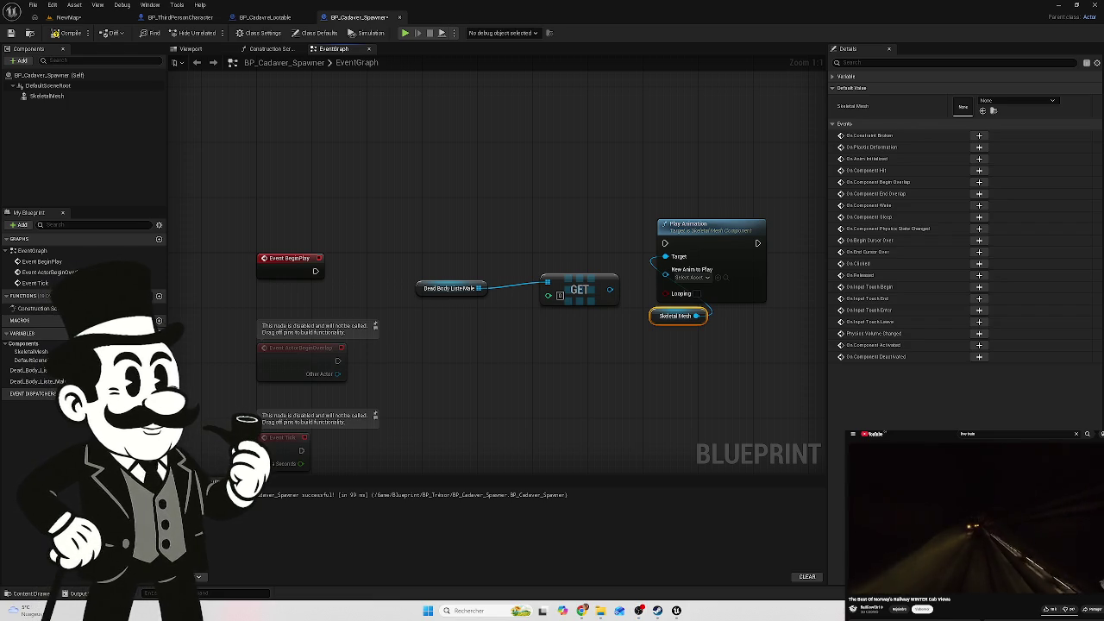
Delete the Play Animation, GET and Dead Body List nodes from the spawner graph
key("super+d")
key("super+d")
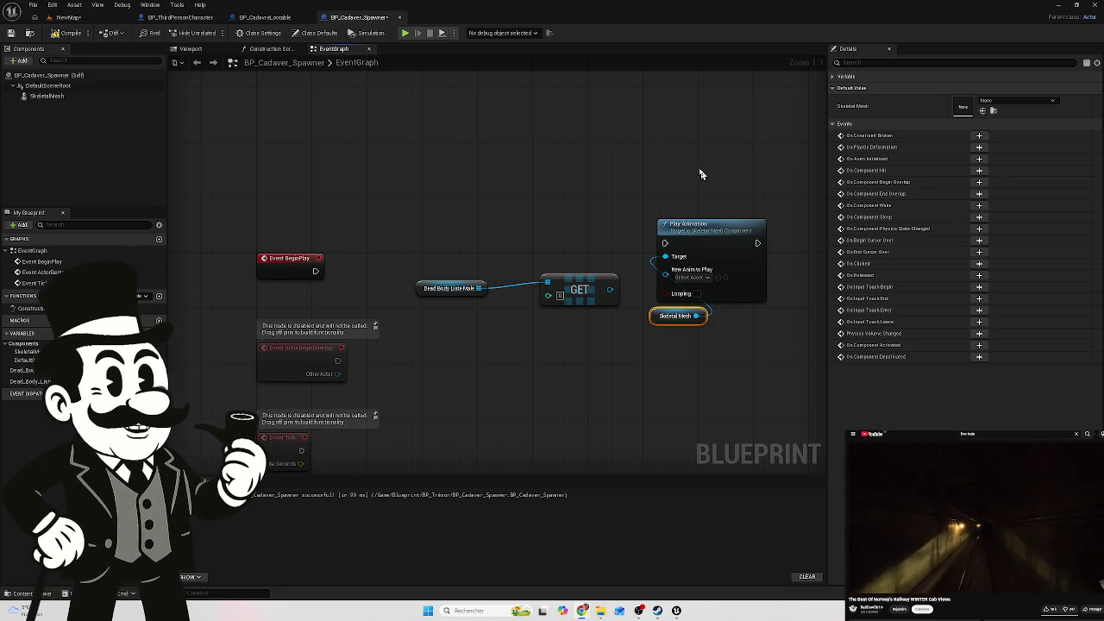
mouse_move(721, 170)
left_mouse_down()
mouse_move(635, 331)
mouse_move(509, 369)
mouse_move(433, 362)
mouse_move(426, 338)
left_mouse_up()
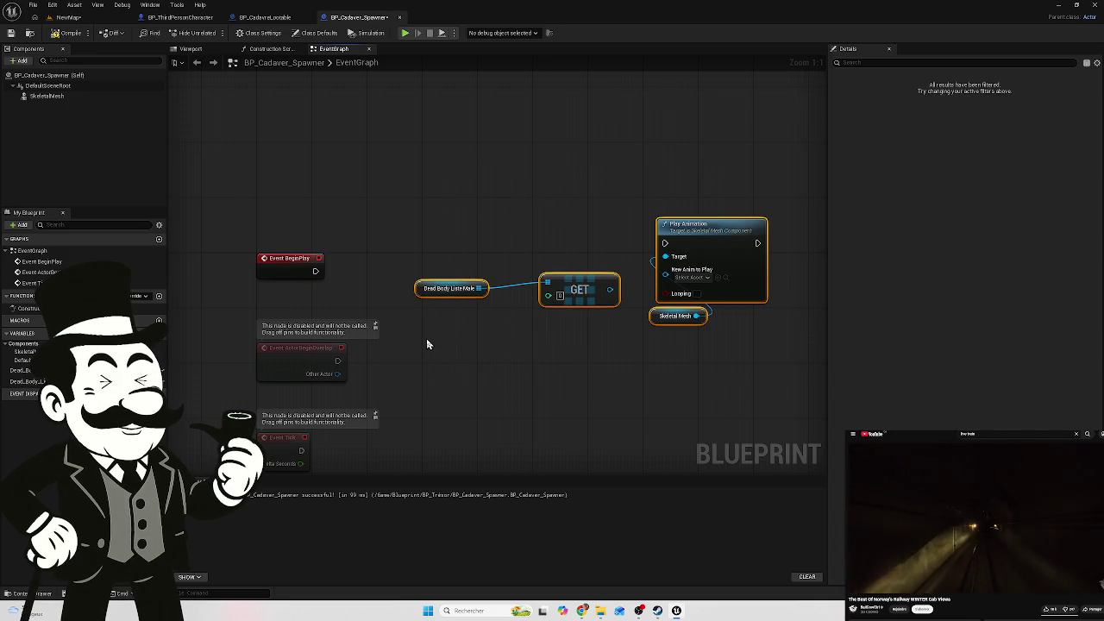
key("Delete")
left_click_drag(453, 286, 509, 263)
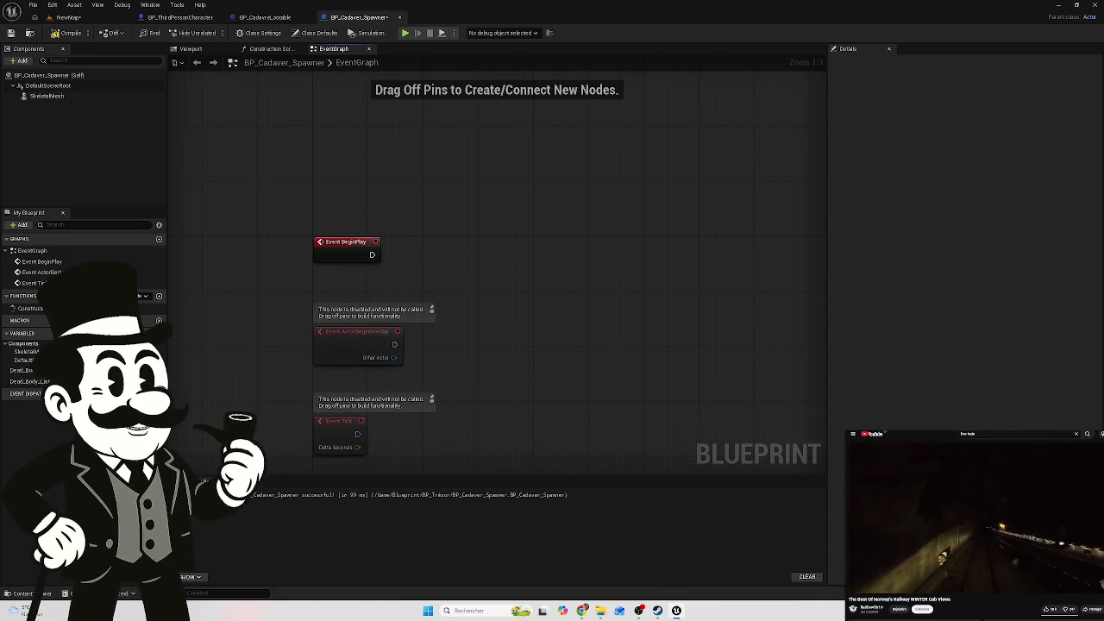
Delete both Dead_Body variables and add a new blueprint variable
left_click(22, 370)
key("Delete")
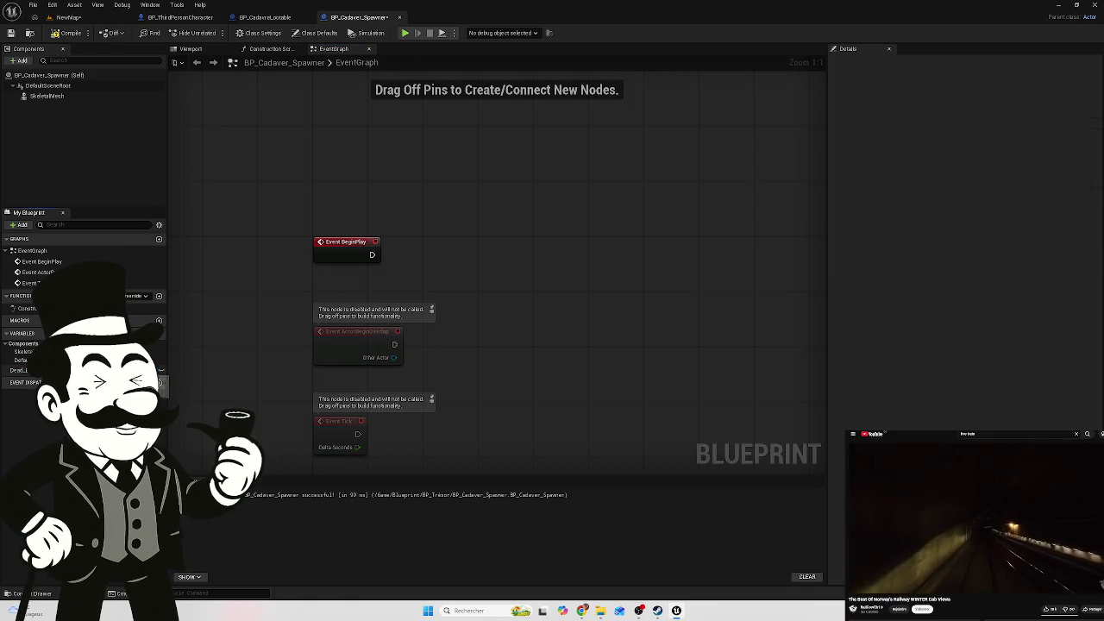
key("Delete")
left_click(159, 332)
type("Num")
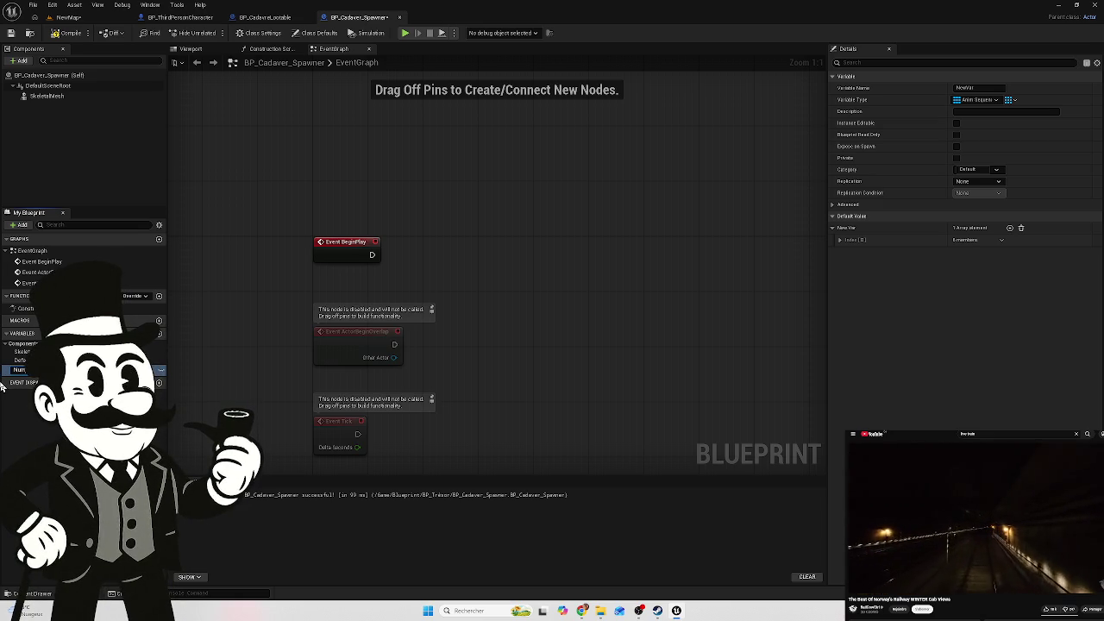
Name the variable Num, make it an Integer array, and compile
key("Return")
left_click(160, 370)
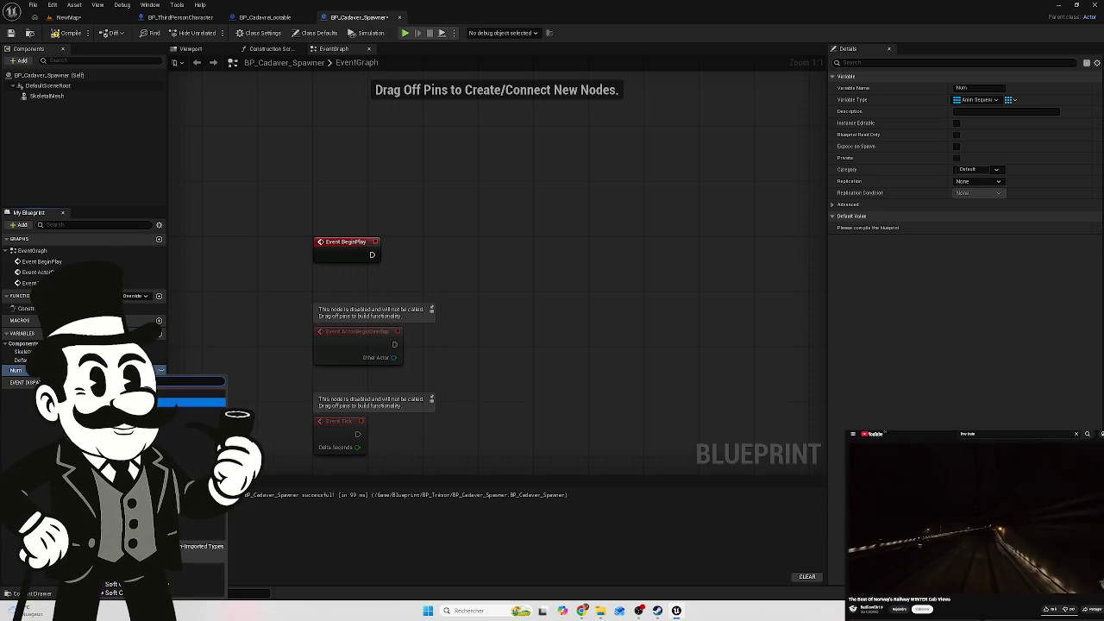
left_click(201, 411)
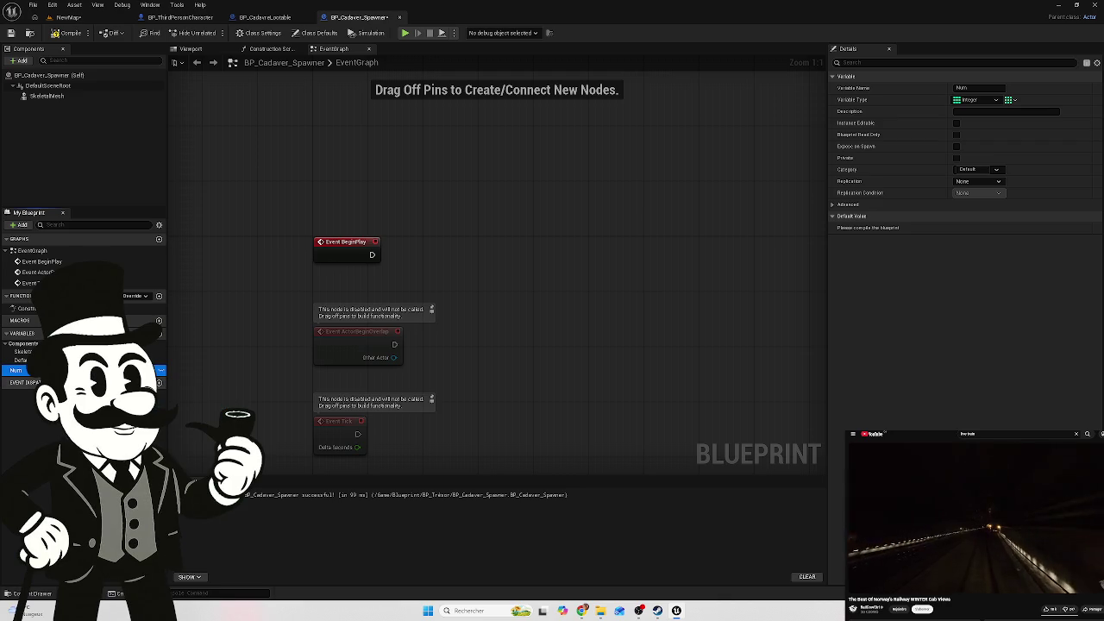
left_click(1010, 101)
left_click(1007, 114)
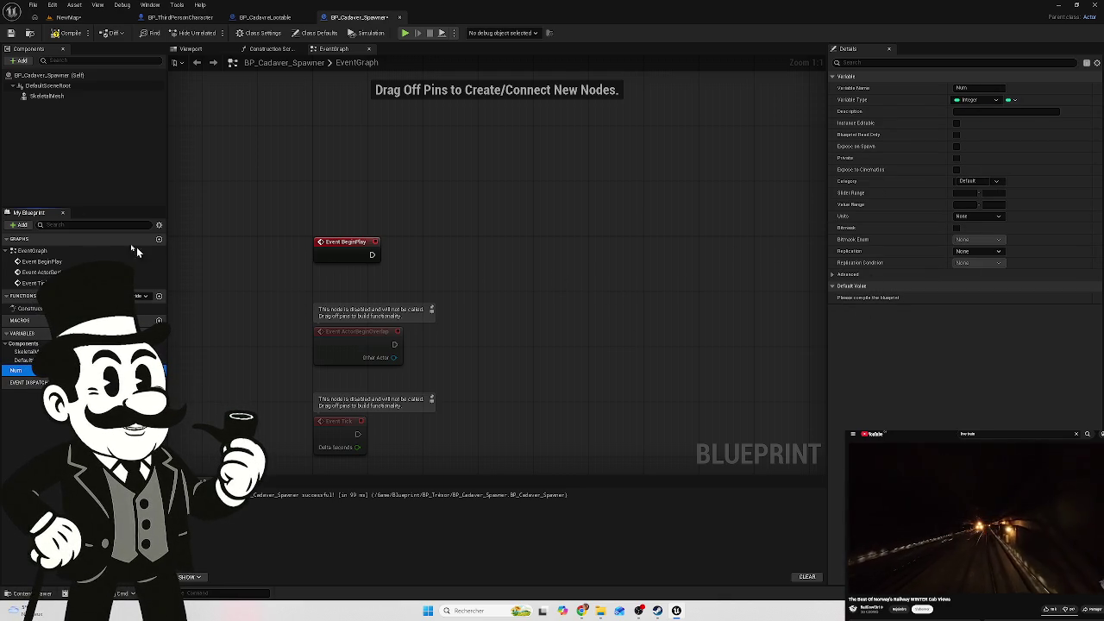
left_click(1015, 102)
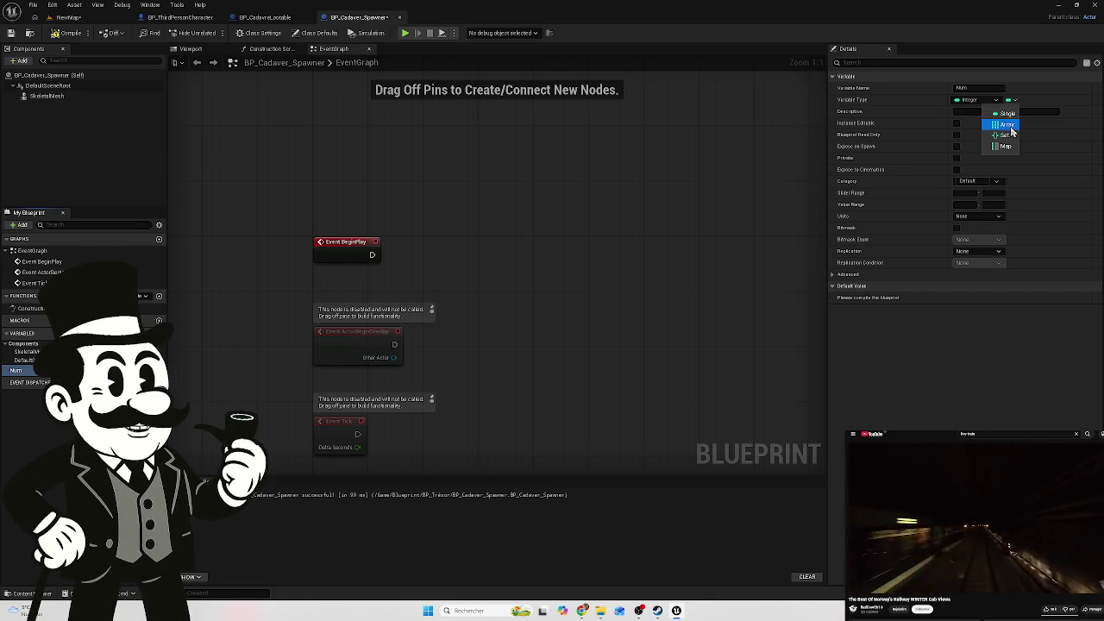
left_click(1008, 126)
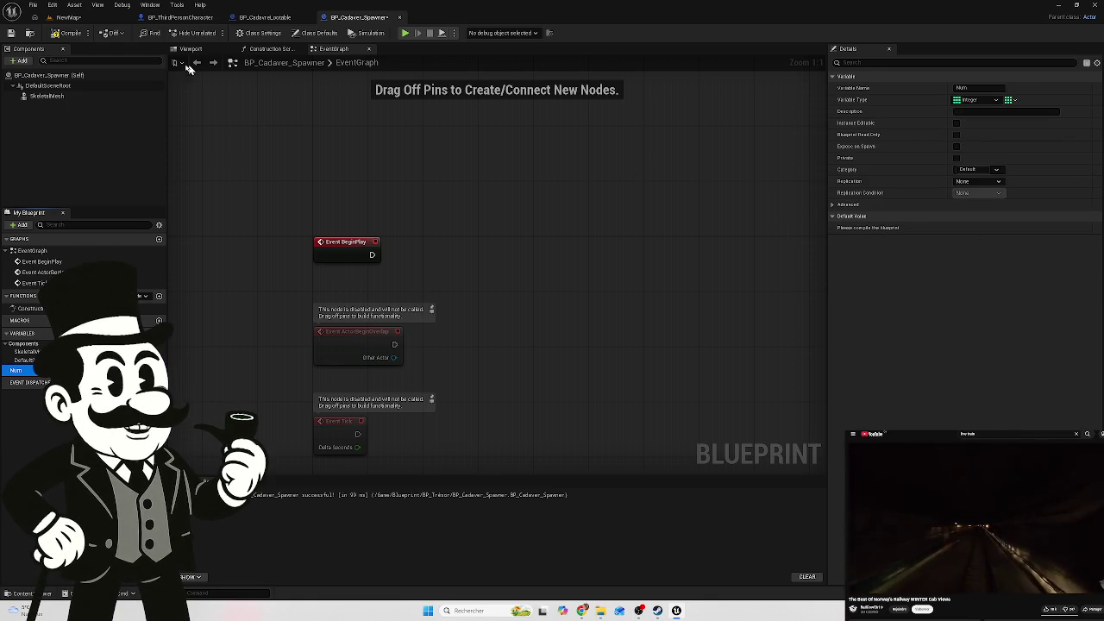
left_click(71, 32)
Give the array default four elements with values 1, 2, 3 and 4
left_click(1010, 228)
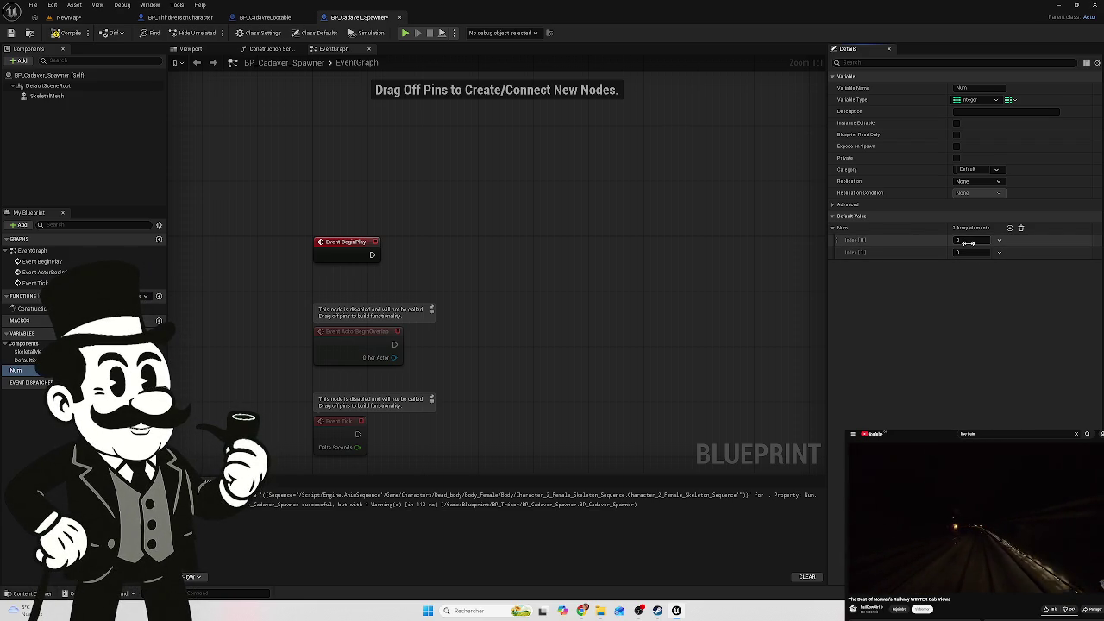
left_click(1009, 230)
left_click(1009, 230)
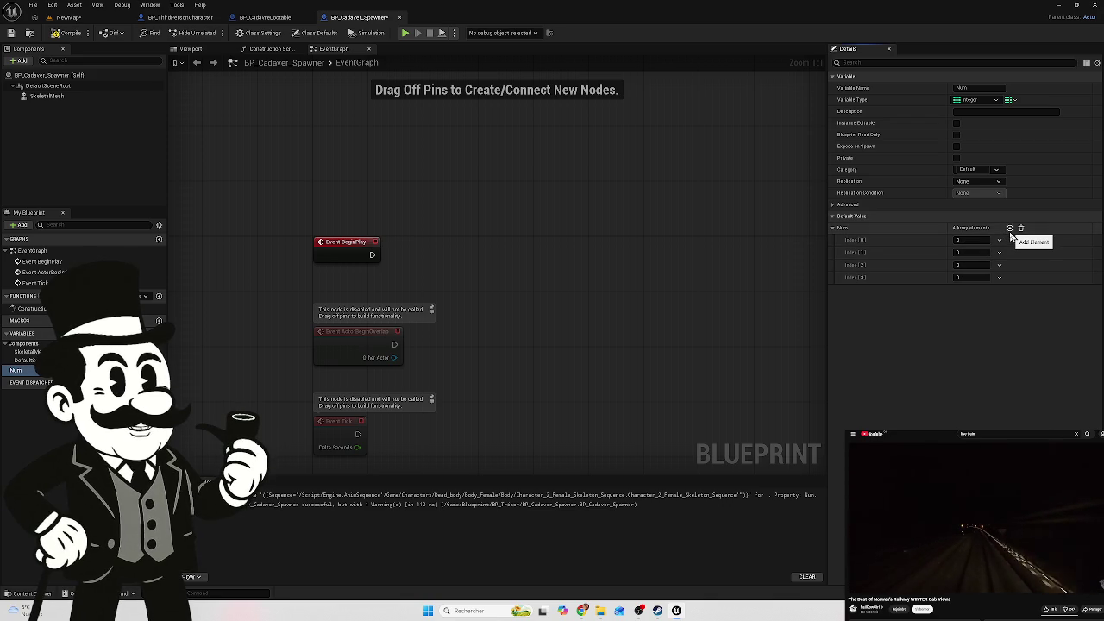
left_click(964, 243)
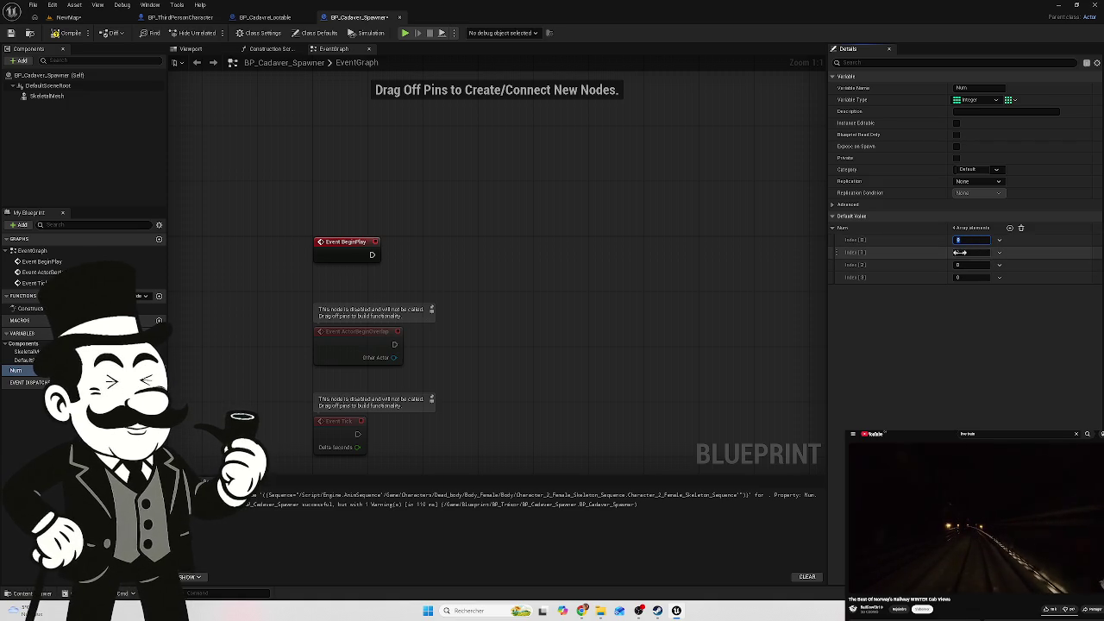
type("1")
key("Tab")
type("2")
key("Tab")
type("3")
type("4")
key("Return")
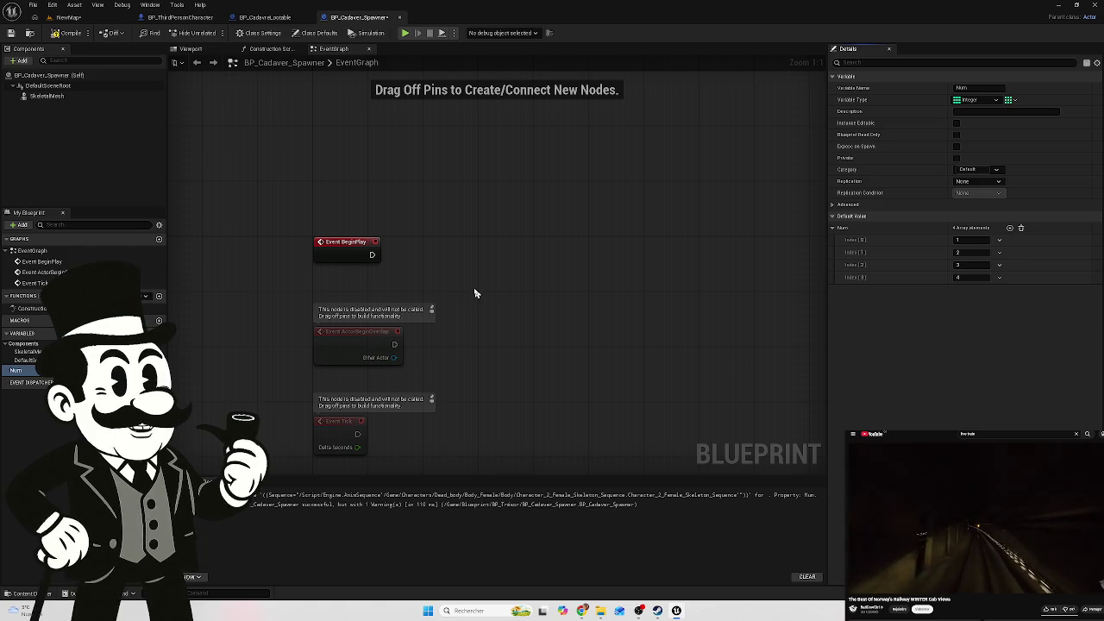
mouse_move(21, 373)
left_mouse_down()
mouse_move(471, 274)
mouse_move(353, 331)
mouse_move(52, 371)
left_mouse_up()
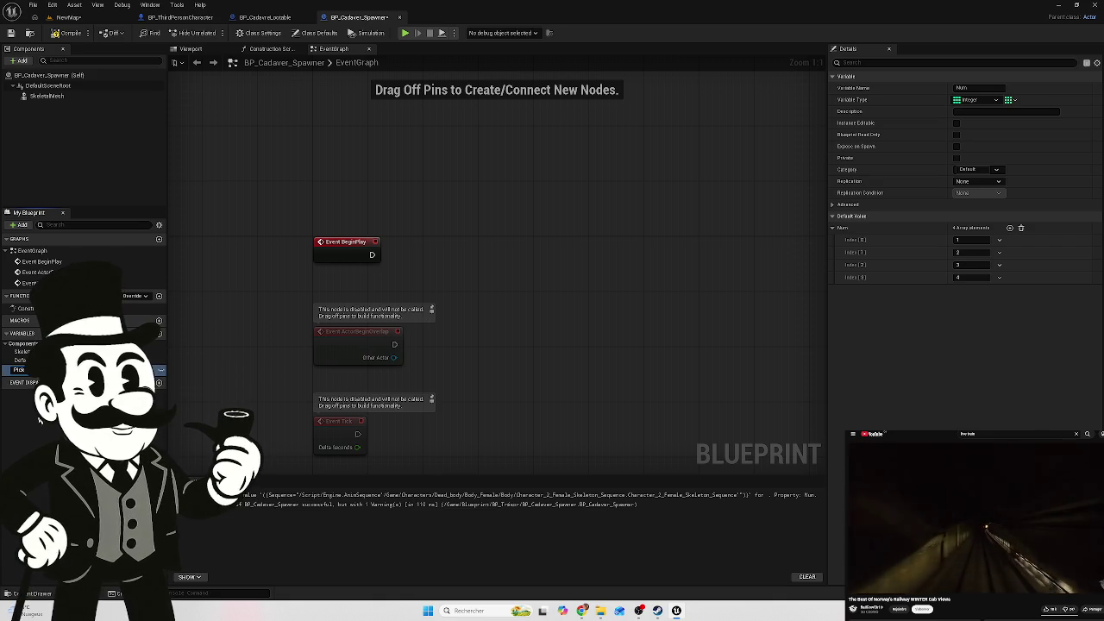
left_click(19, 370)
Place a Pick Random Num getter, feed it into a Shuffle node, and run Shuffle on BeginPlay
mouse_move(35, 380)
left_mouse_down()
mouse_move(364, 340)
mouse_move(475, 279)
mouse_move(433, 290)
left_mouse_up()
left_click(468, 301)
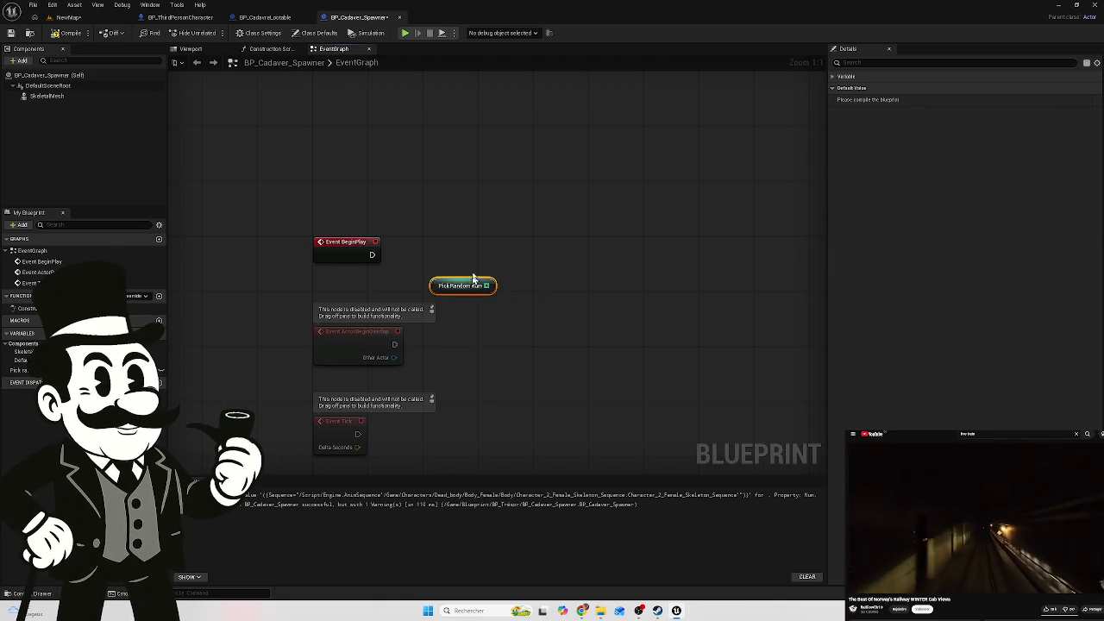
left_click_drag(488, 246, 436, 251)
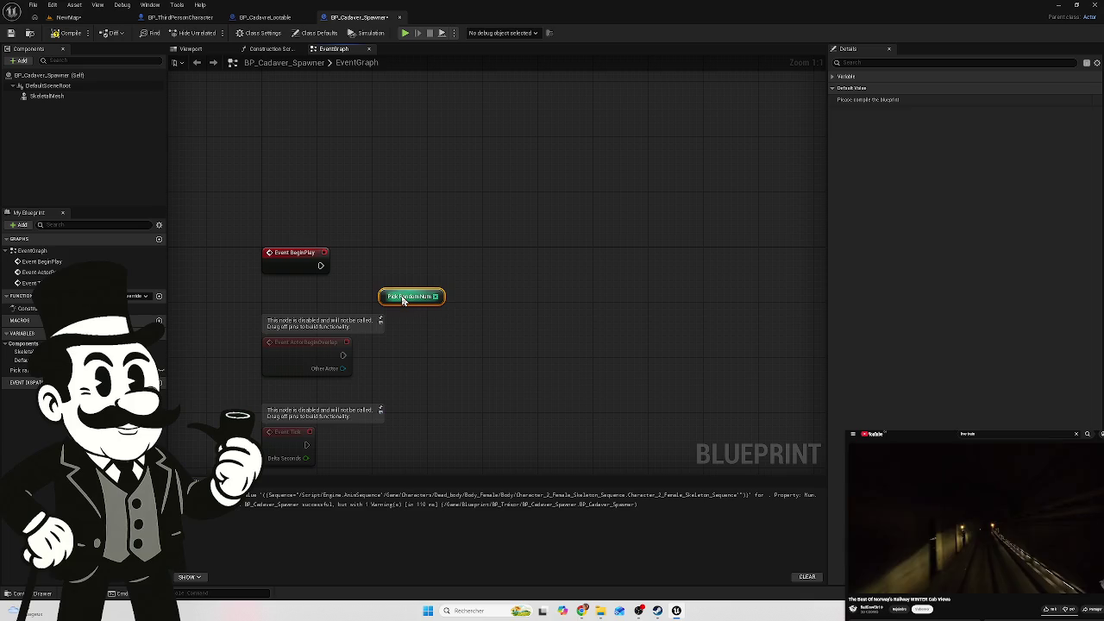
mouse_move(404, 299)
left_mouse_down()
mouse_move(390, 293)
mouse_move(470, 293)
left_mouse_up()
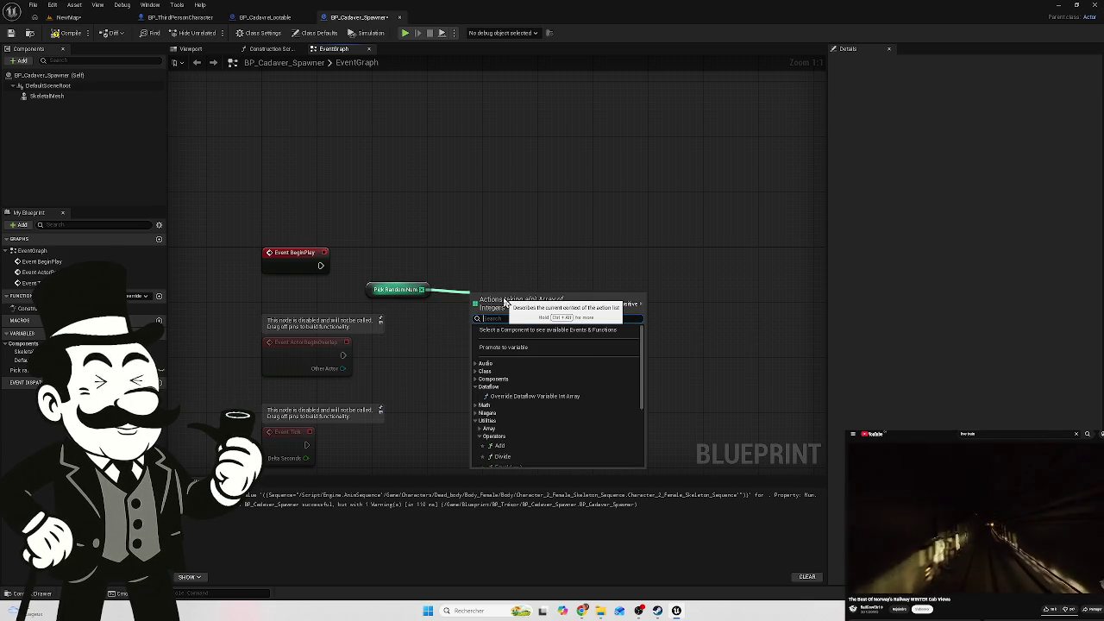
type("shu")
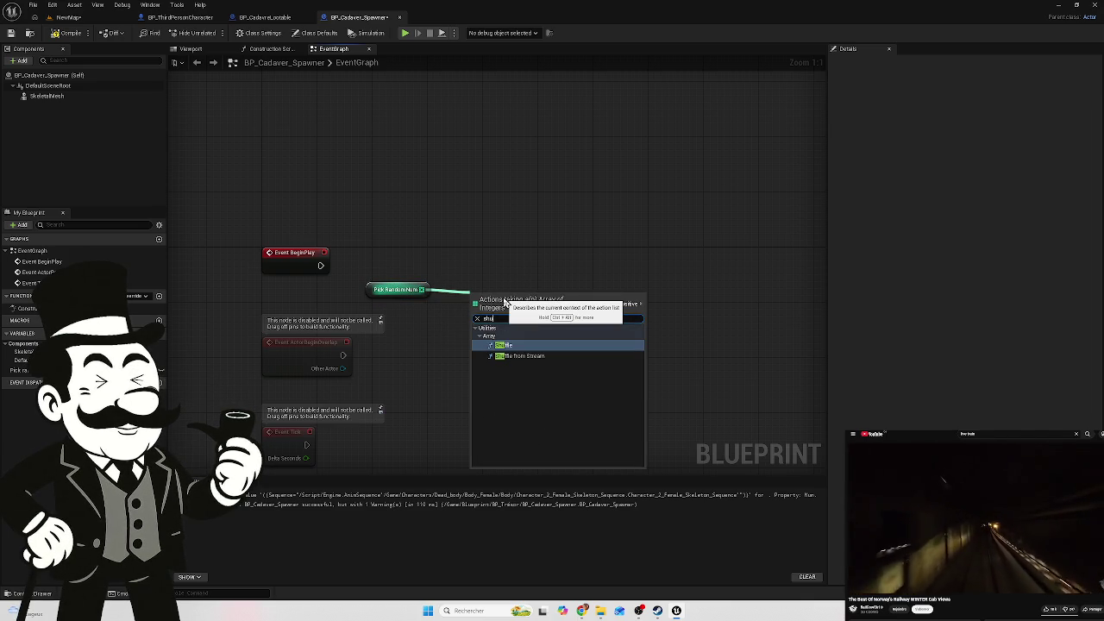
left_click(533, 344)
mouse_move(515, 298)
left_mouse_down()
mouse_move(470, 257)
mouse_move(420, 243)
mouse_move(408, 263)
mouse_move(419, 234)
mouse_move(386, 333)
left_mouse_up()
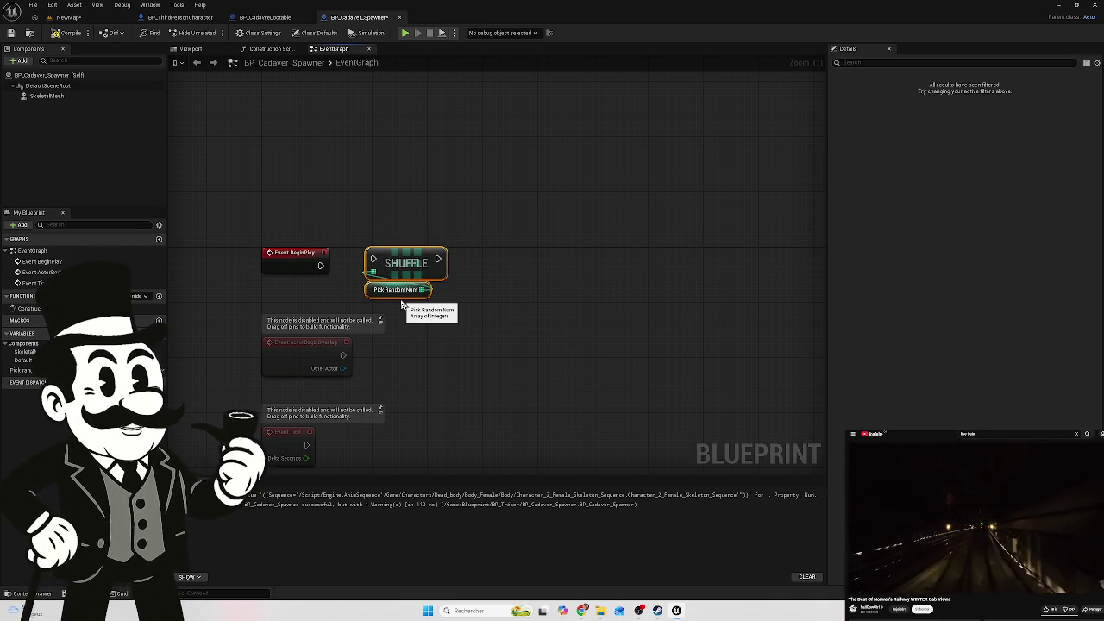
left_click_drag(414, 263, 427, 269)
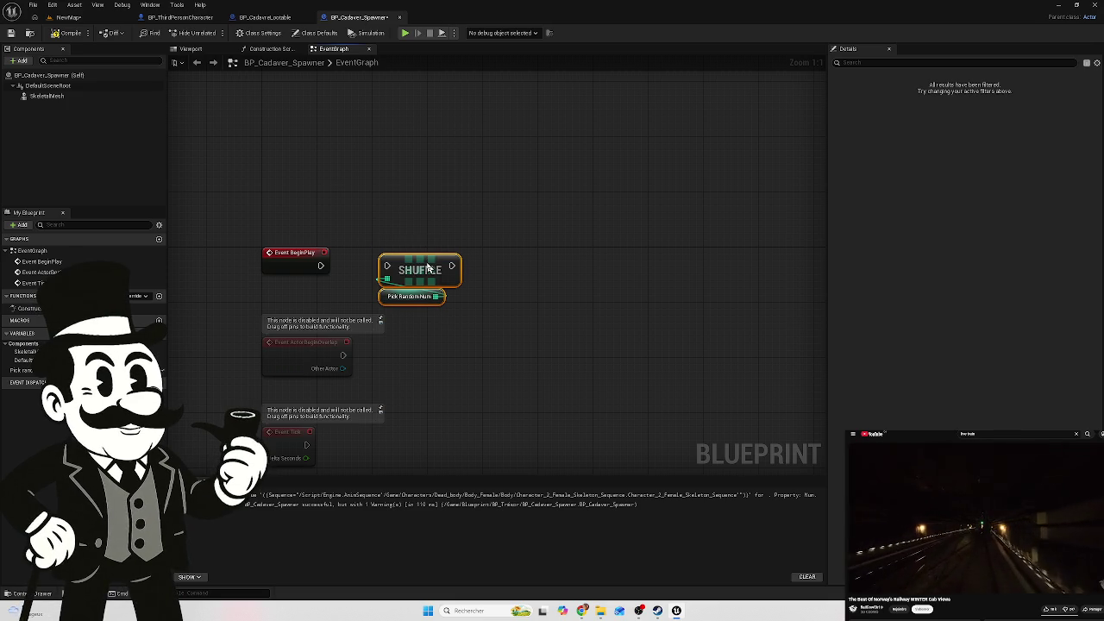
left_click_drag(373, 273, 385, 267)
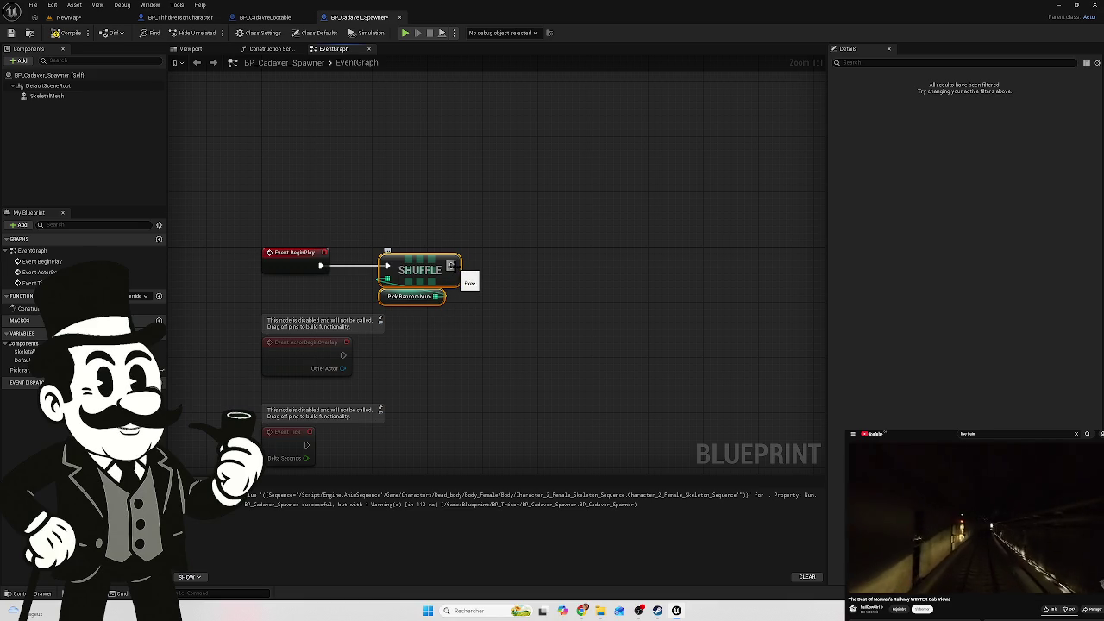
mouse_move(451, 266)
left_mouse_down()
mouse_move(520, 279)
mouse_move(546, 267)
mouse_move(515, 280)
left_mouse_up()
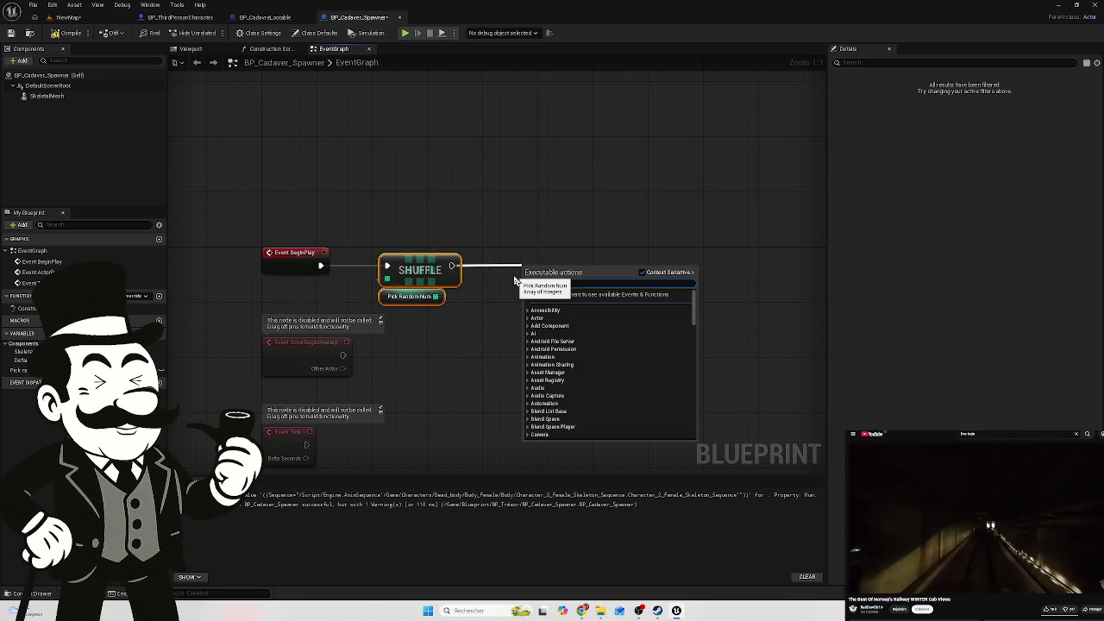
Add a Switch on Int after Shuffle, with a GET (a ref) from Pick Random Num beside it
type("switch")
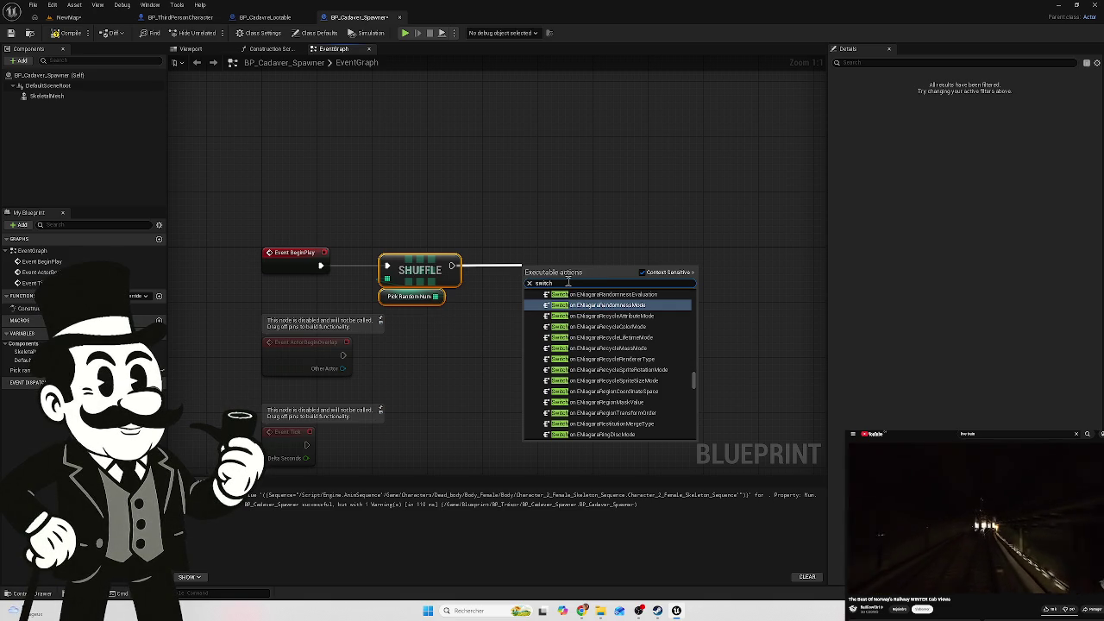
type(" in")
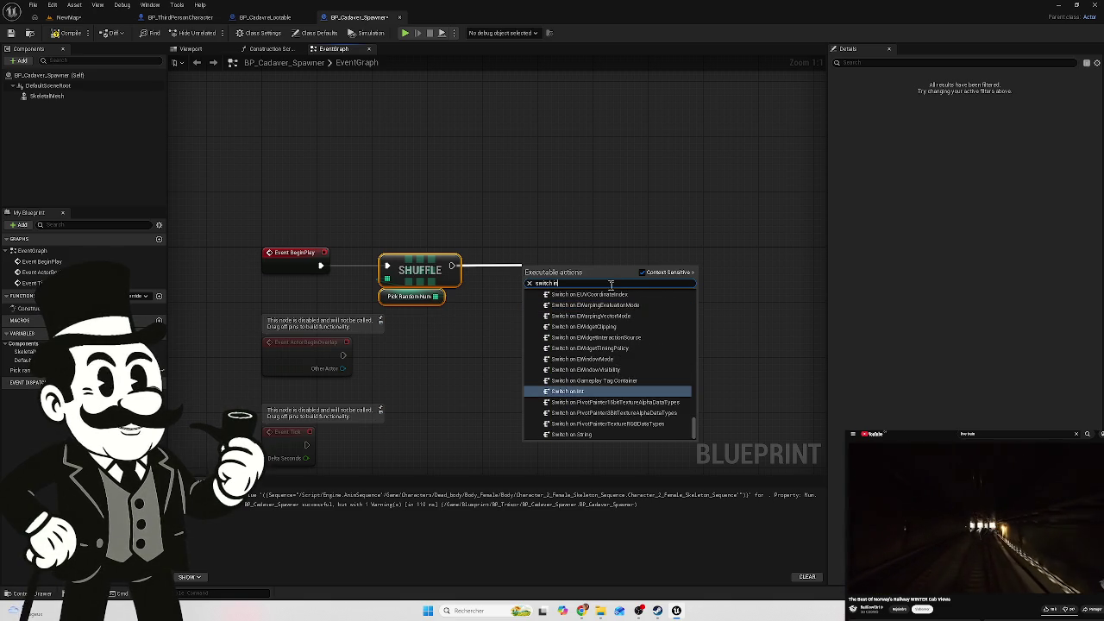
left_click(574, 404)
left_click_drag(576, 269, 546, 256)
left_click_drag(436, 296, 456, 317)
type("get")
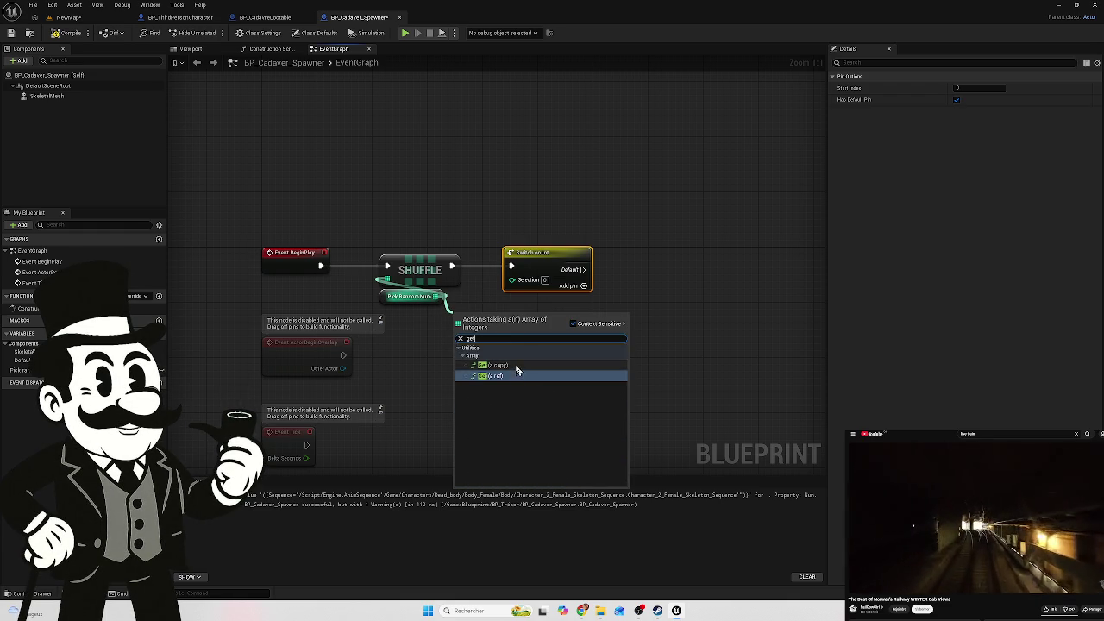
left_click(531, 373)
mouse_move(504, 326)
left_mouse_down()
mouse_move(476, 326)
mouse_move(506, 315)
mouse_move(513, 284)
mouse_move(586, 263)
left_mouse_up()
mouse_move(475, 312)
left_mouse_down()
mouse_move(517, 311)
mouse_move(514, 299)
left_mouse_up()
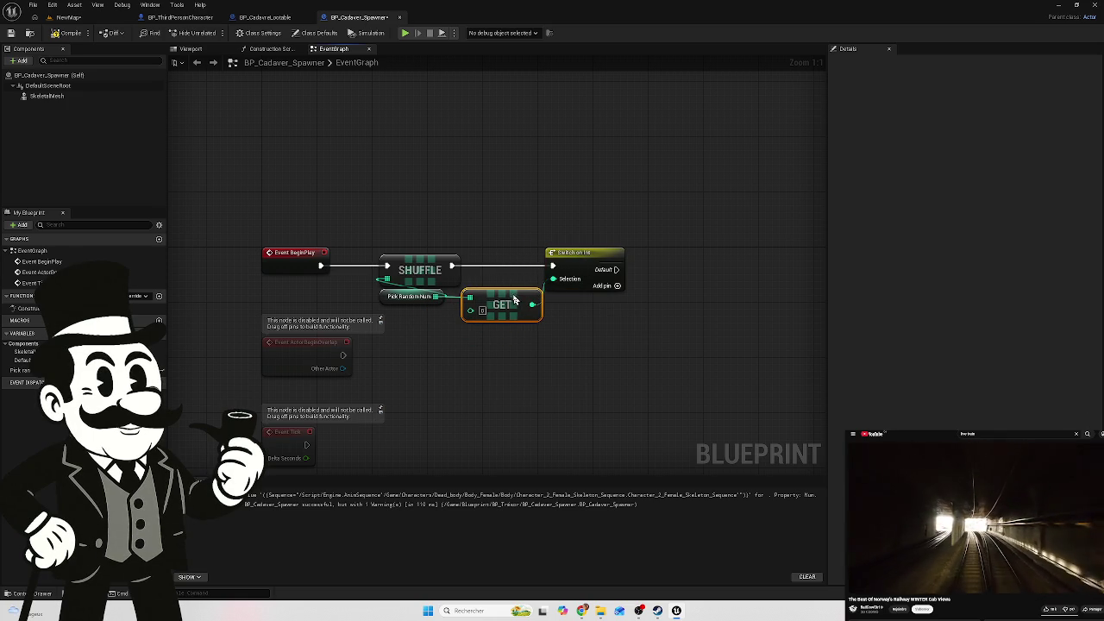
Add four case outputs, 0 through 3, to the Switch on Int
left_click(616, 285)
left_click(616, 302)
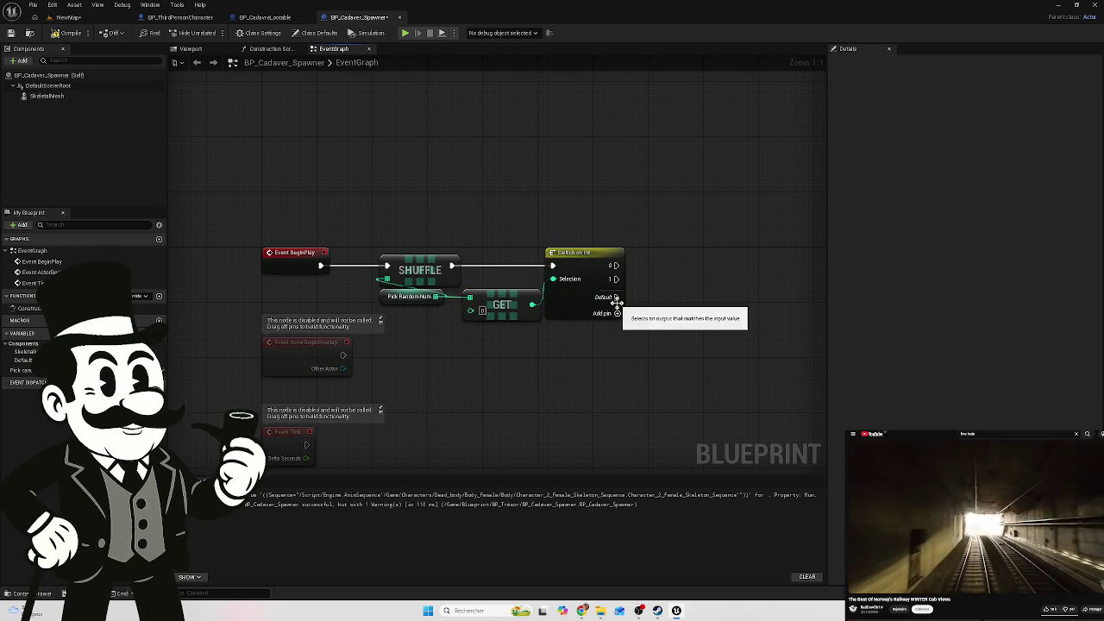
left_click(615, 314)
left_click(616, 327)
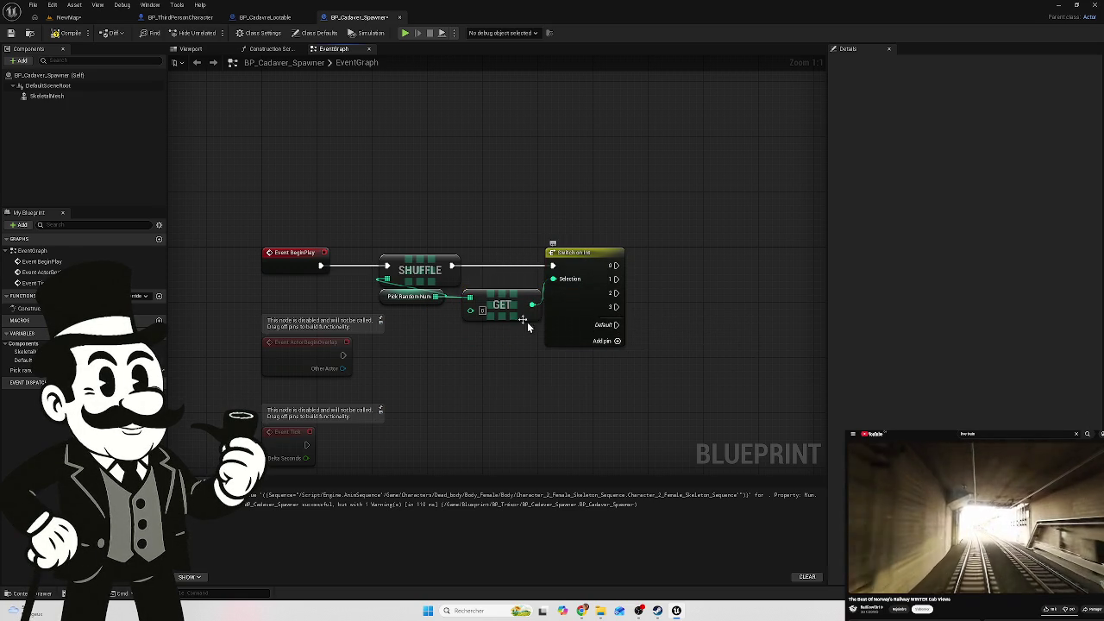
left_click_drag(496, 304, 488, 304)
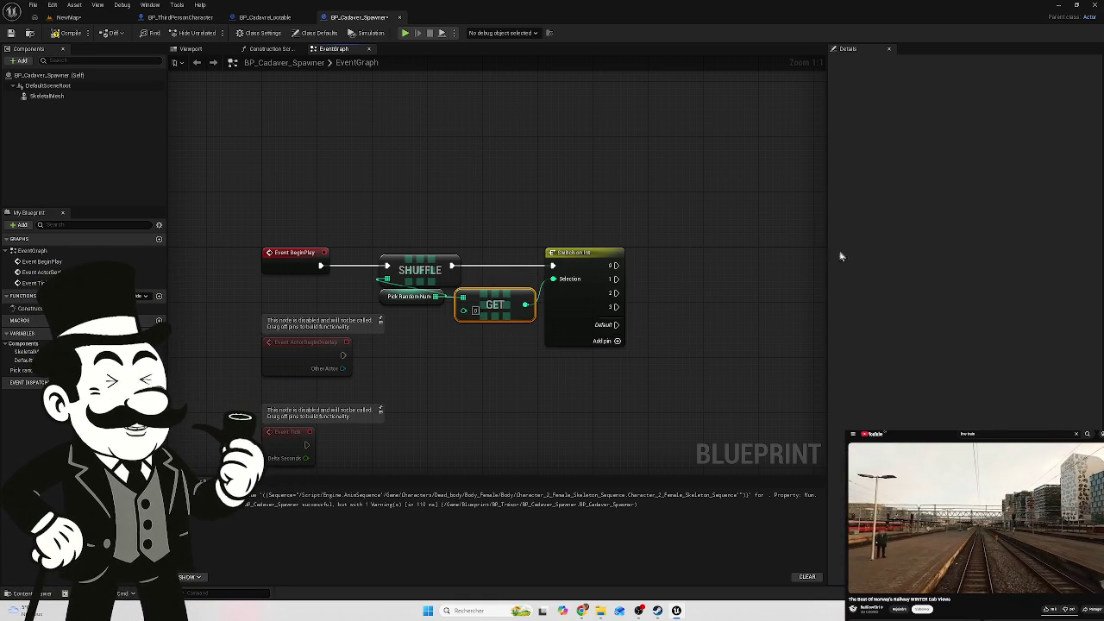
Show the Pick random Num variable's properties in the Details panel
key("XF86AudioLowerVolume")
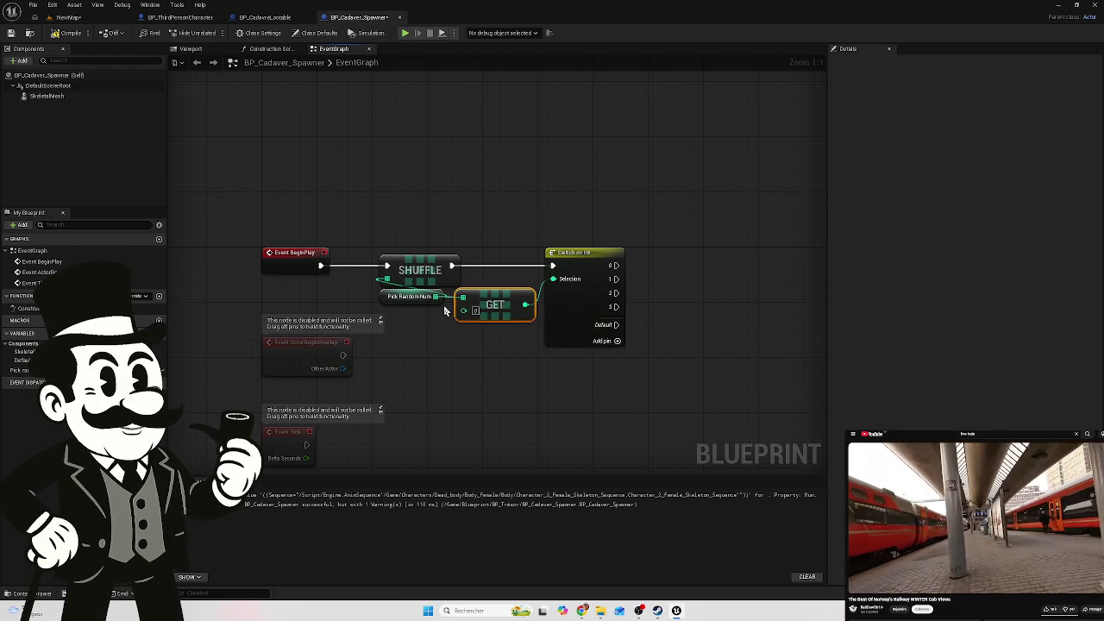
left_click(26, 370)
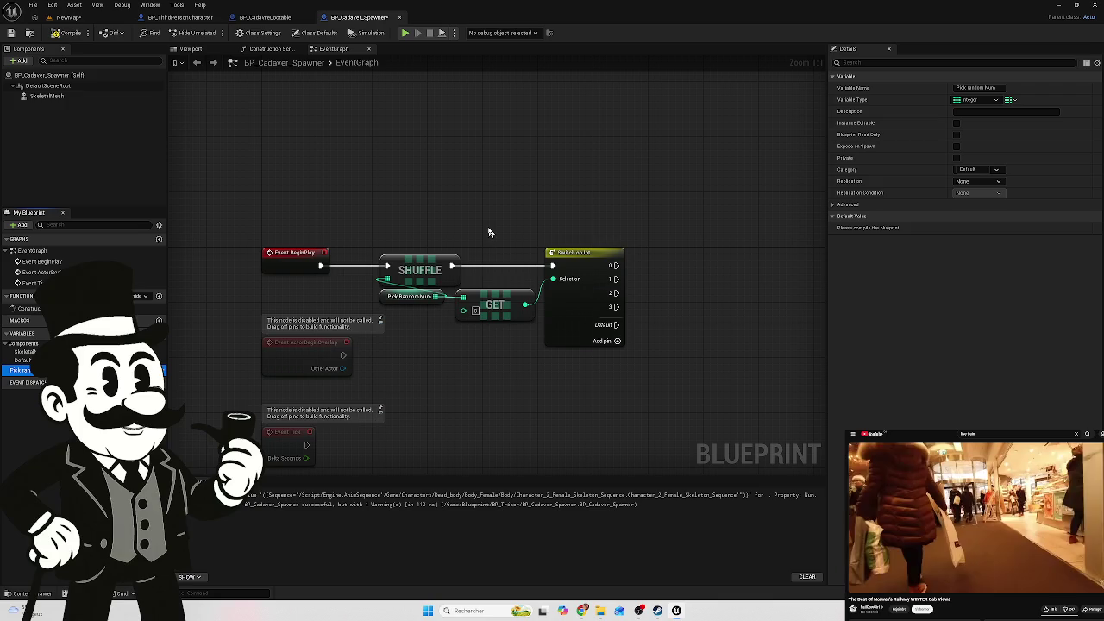
mouse_move(488, 233)
left_mouse_down()
mouse_move(409, 320)
mouse_move(427, 338)
left_mouse_up()
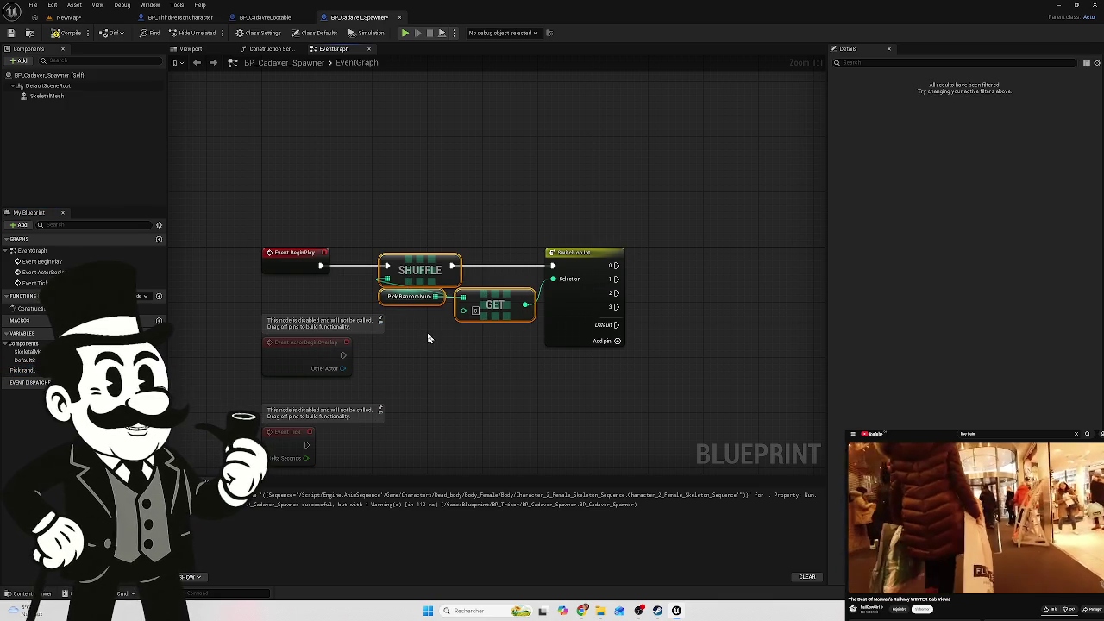
Delete the selected Shuffle, GET and Pick Random Num nodes from the event graph
key("Delete")
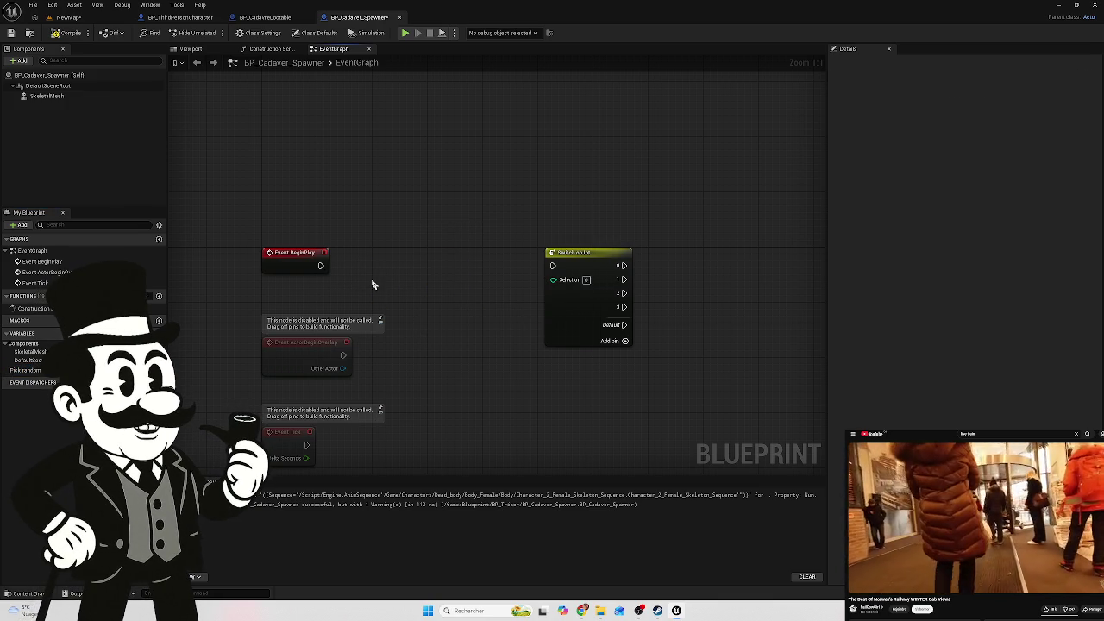
left_click(146, 370)
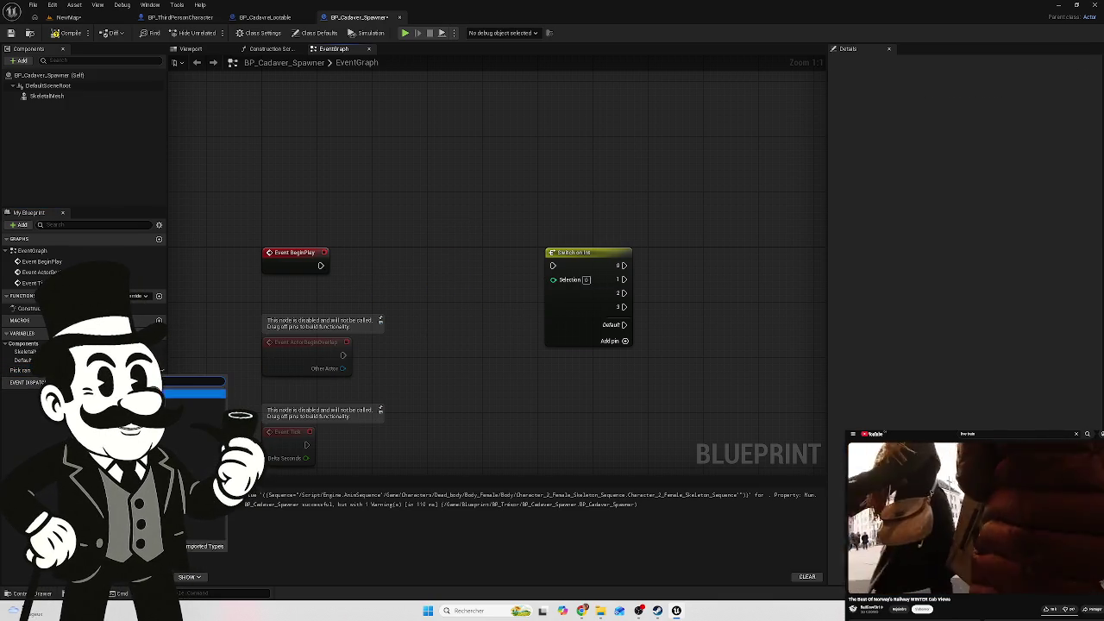
left_click(194, 393)
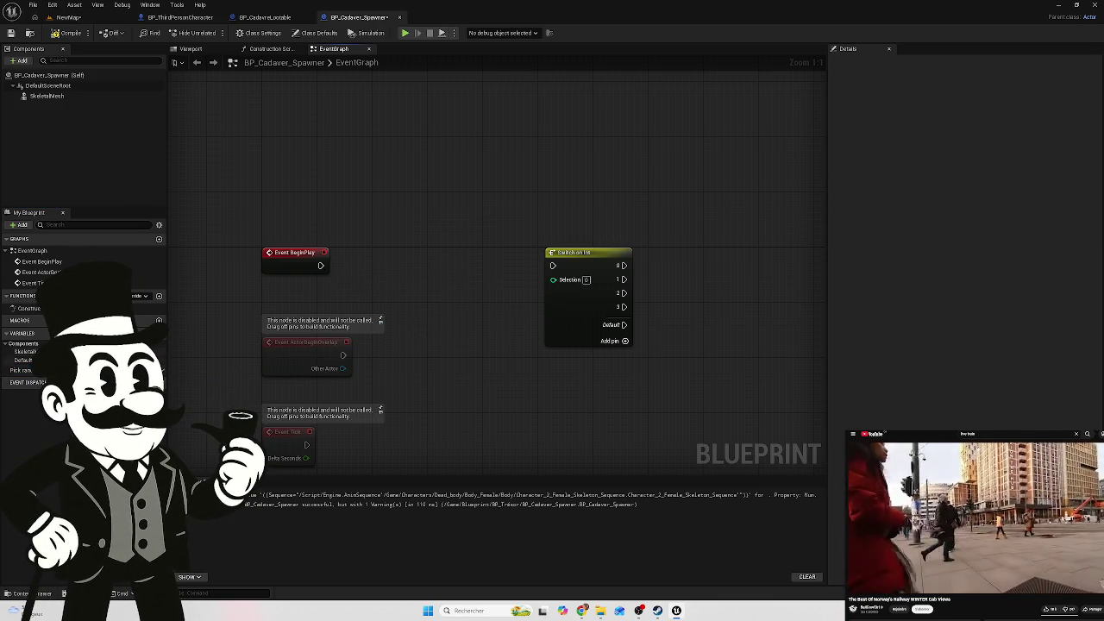
left_click(1016, 101)
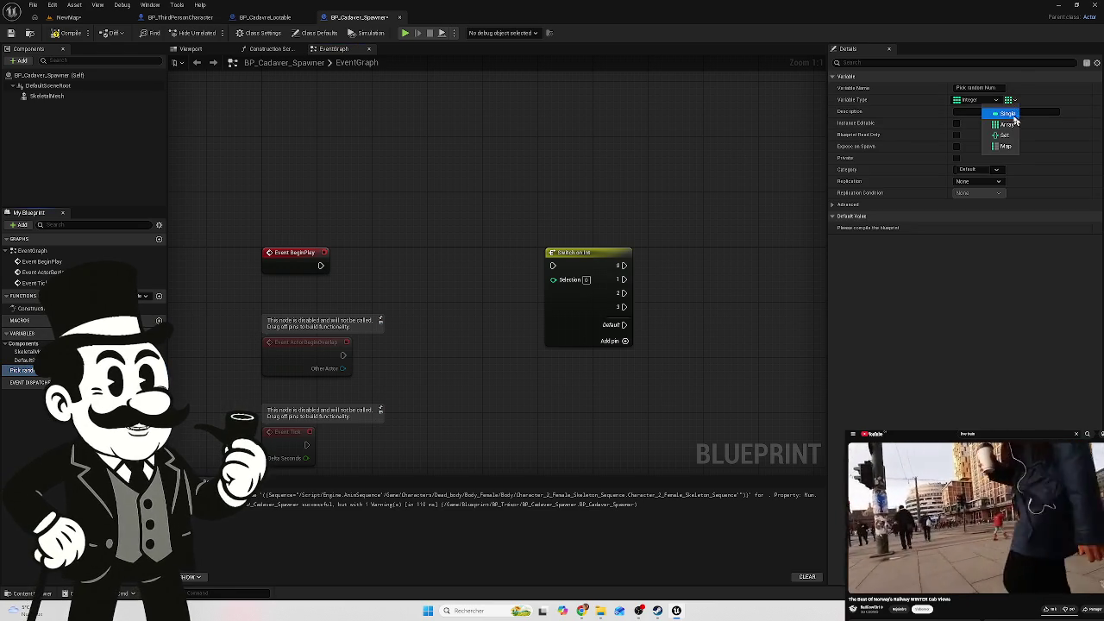
Change Pick random Num's container from Array to Single, making it a plain Integer
left_click(998, 113)
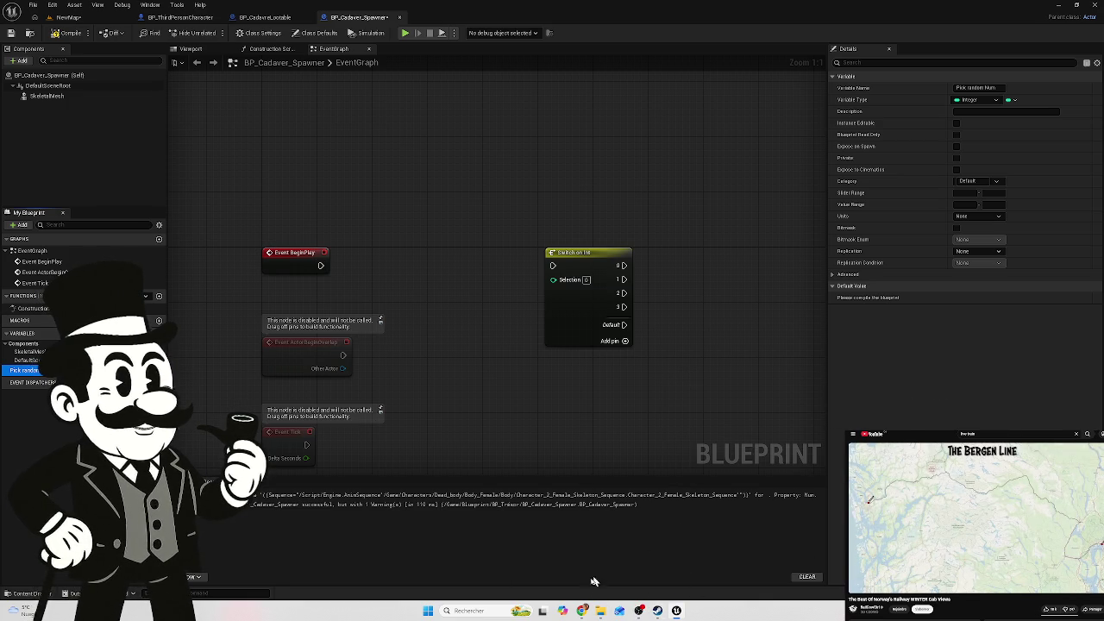
mouse_move(582, 611)
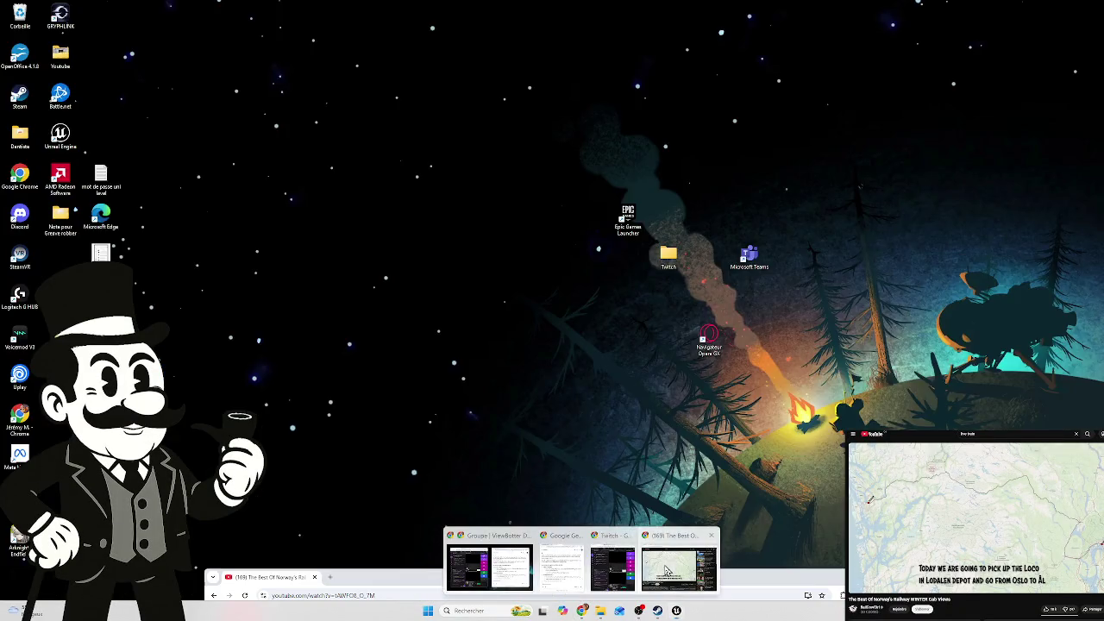
Search YouTube for 'live train' and open the St-Triphon – Lausanne – Basel cab ride video
left_click(627, 543)
mouse_move(607, 564)
left_mouse_down()
mouse_move(686, 271)
mouse_move(686, 341)
left_mouse_up()
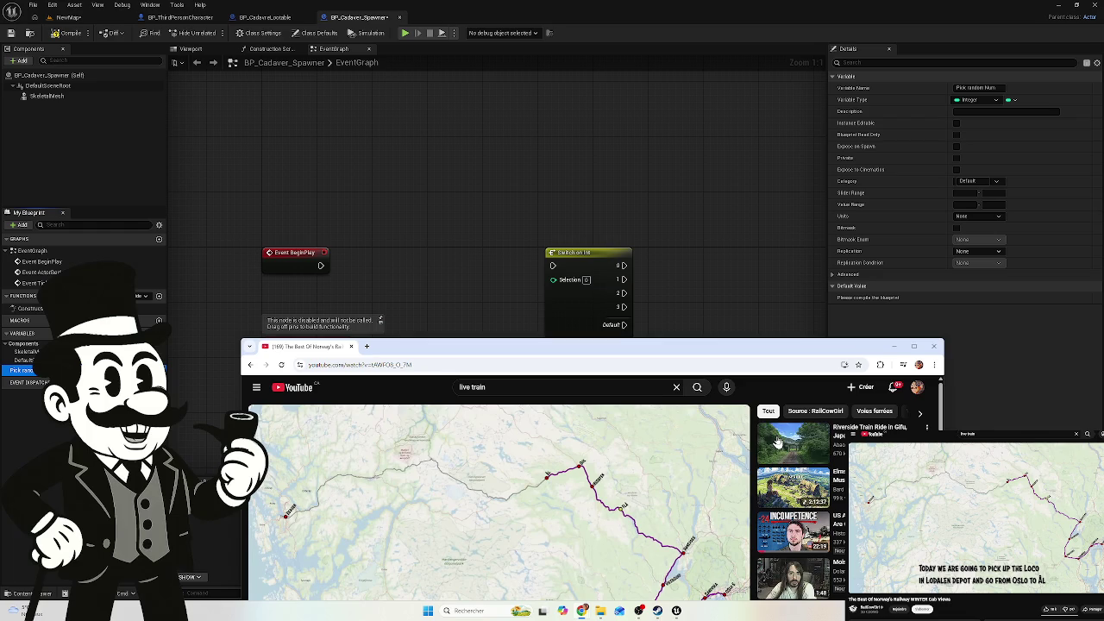
left_click(523, 388)
key("Return")
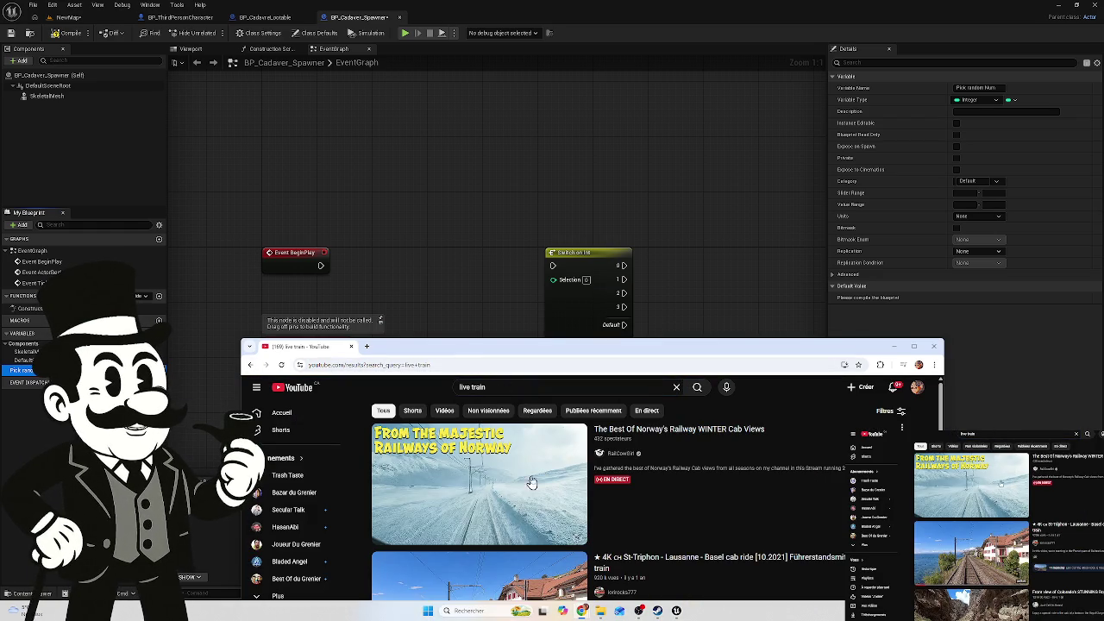
left_click(487, 478)
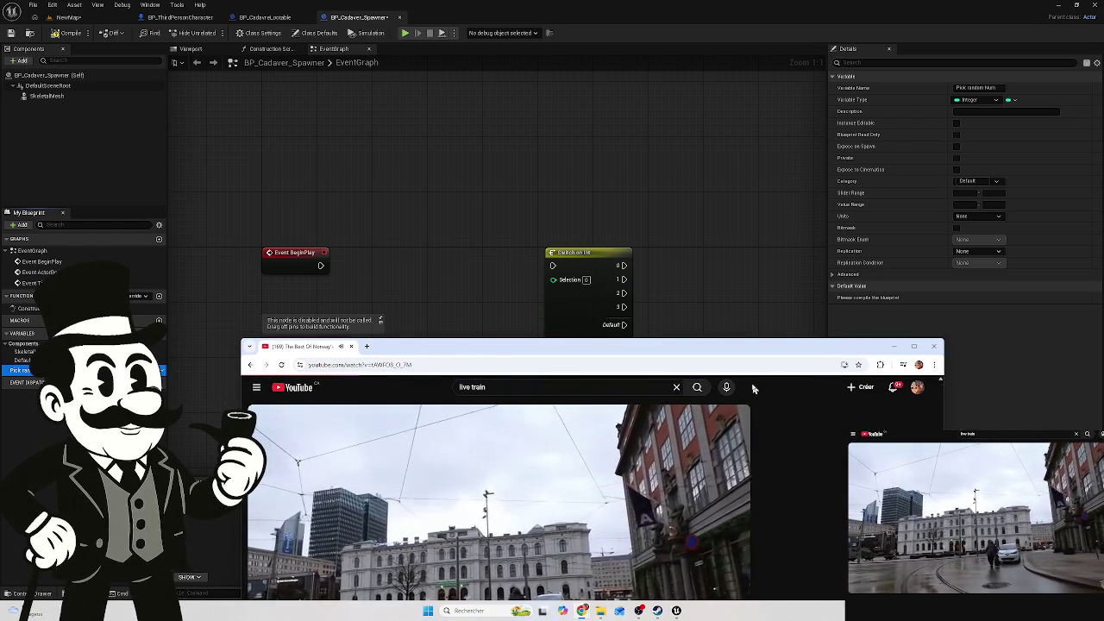
scroll(522, 477, "down", 3)
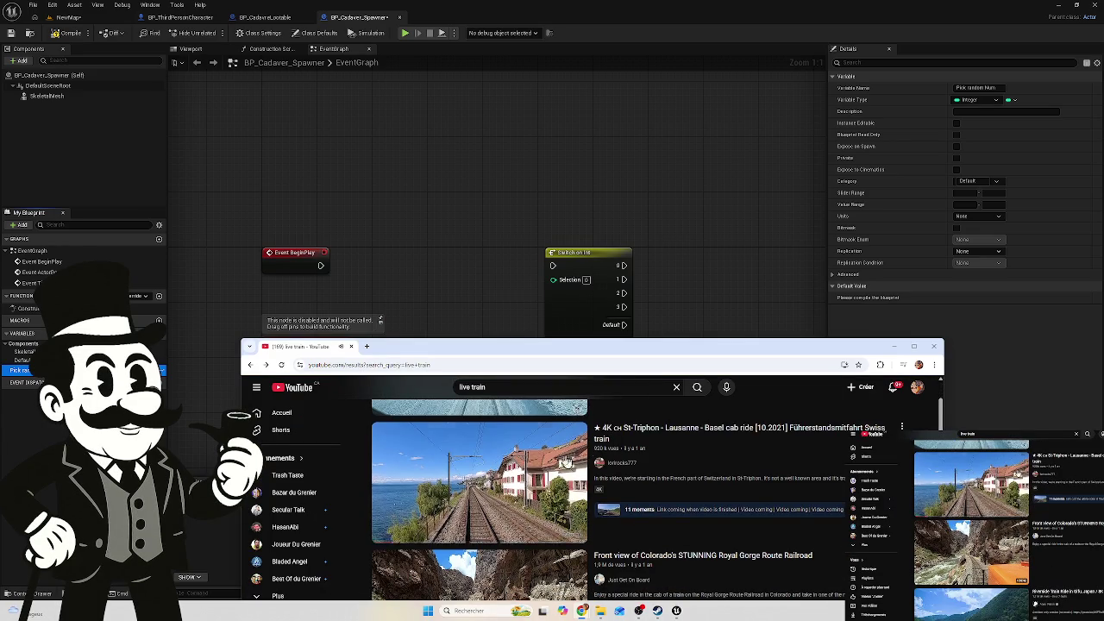
left_click(522, 477)
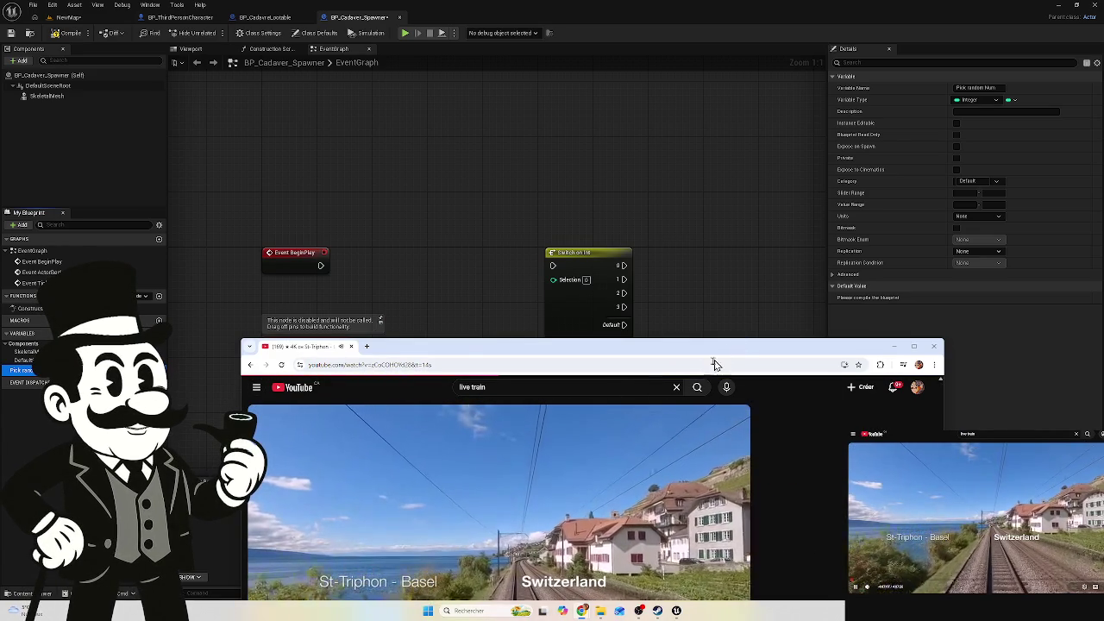
left_click_drag(737, 354, 697, 552)
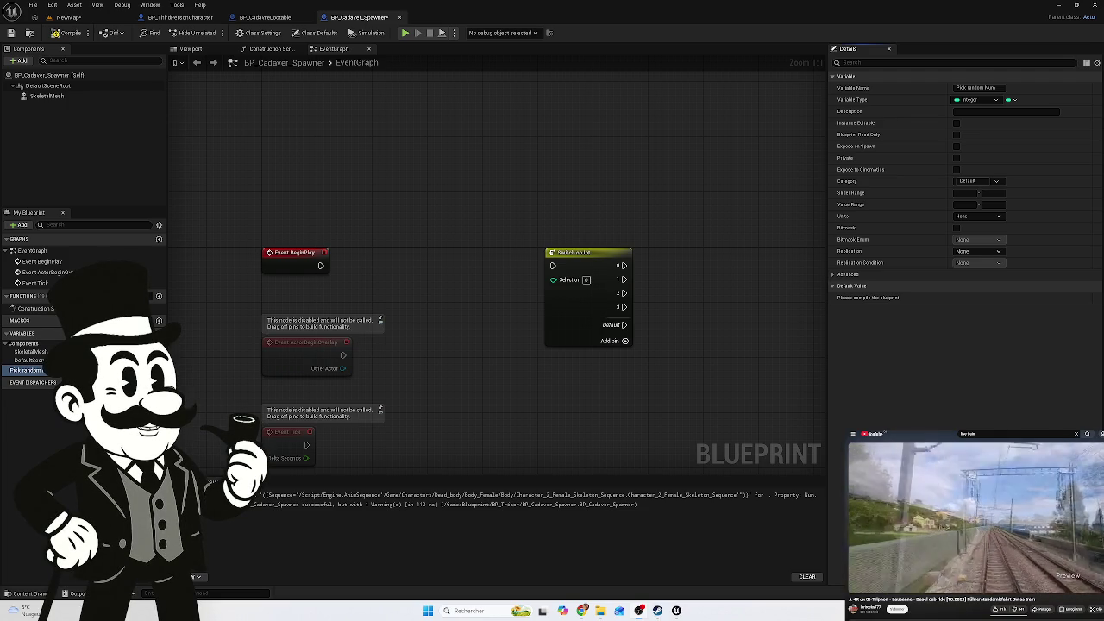
Skip the cab-ride video past its opening map, then return to the blueprint editor
key("super+d")
key("super+d")
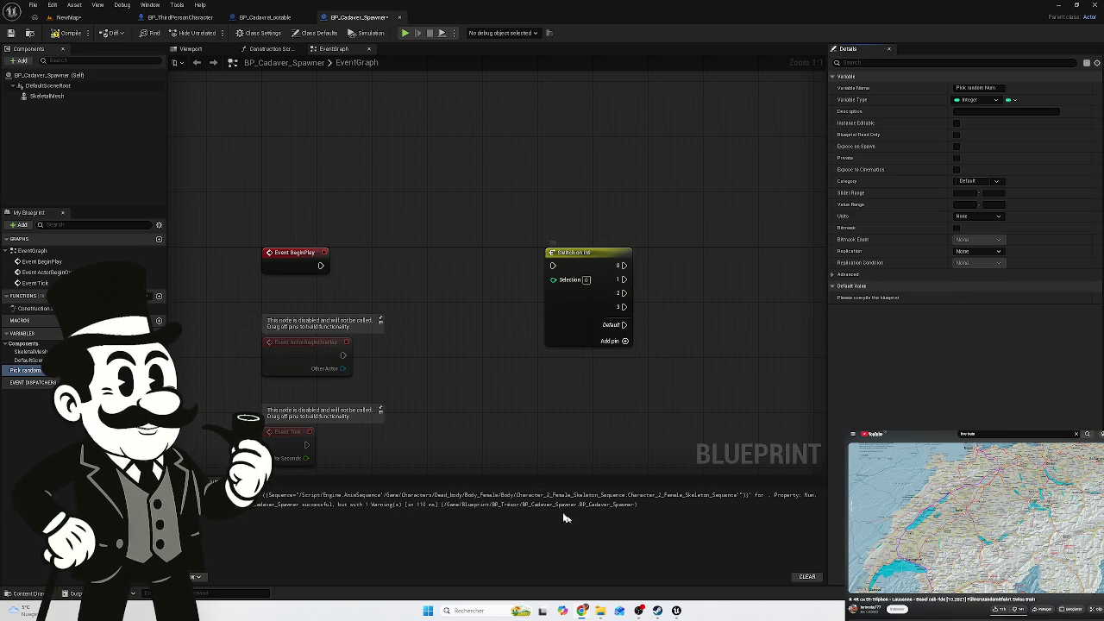
mouse_move(582, 612)
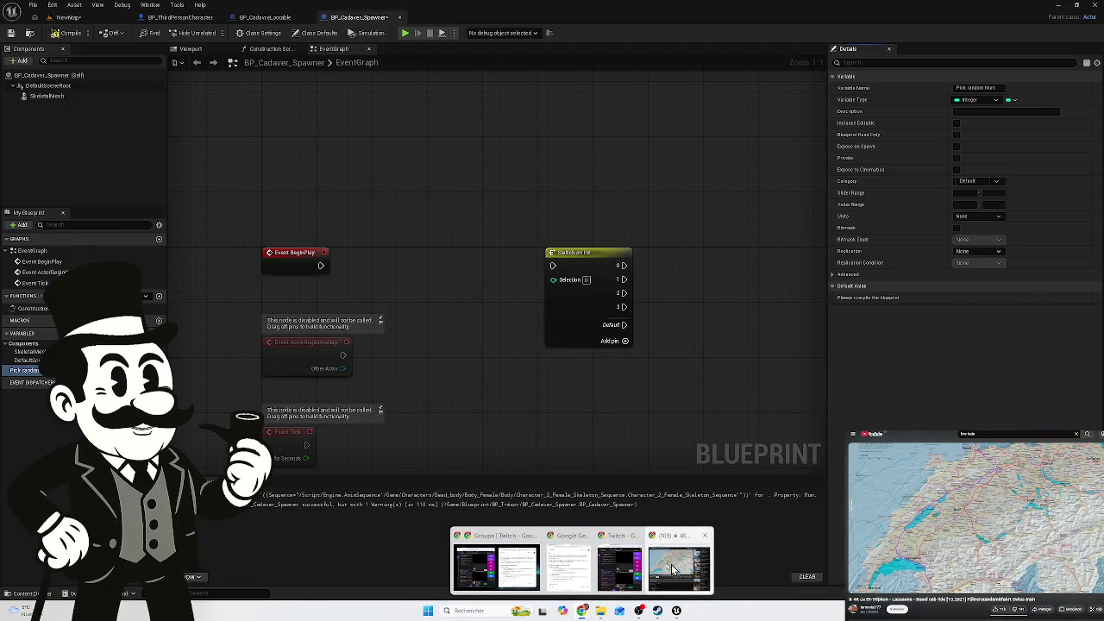
left_click(680, 565)
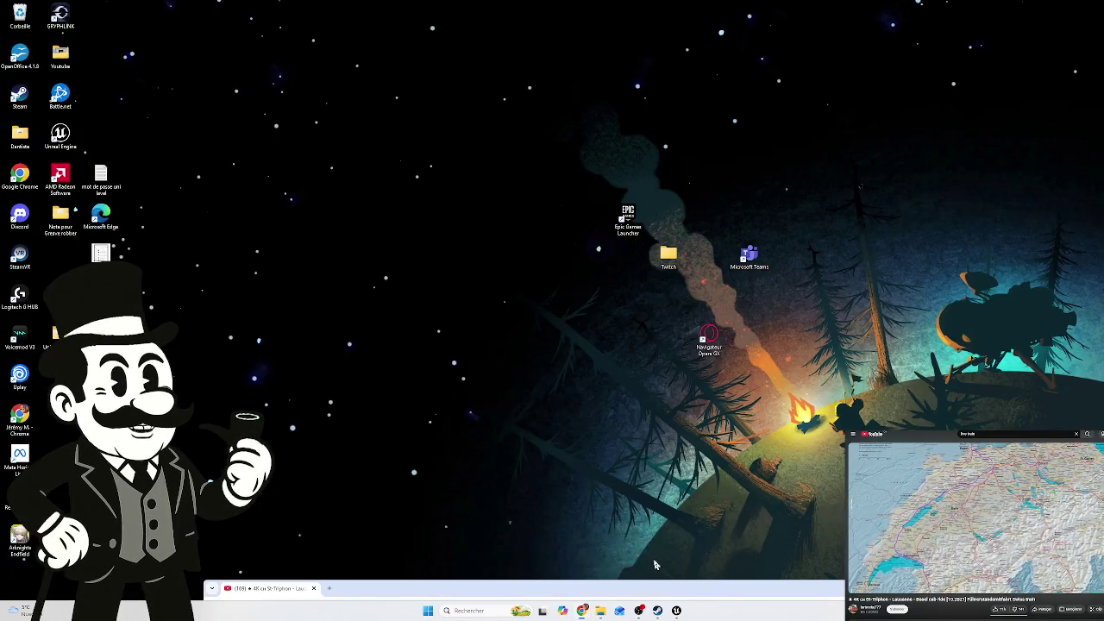
mouse_move(582, 588)
left_mouse_down()
mouse_move(613, 313)
mouse_move(601, 120)
left_mouse_up()
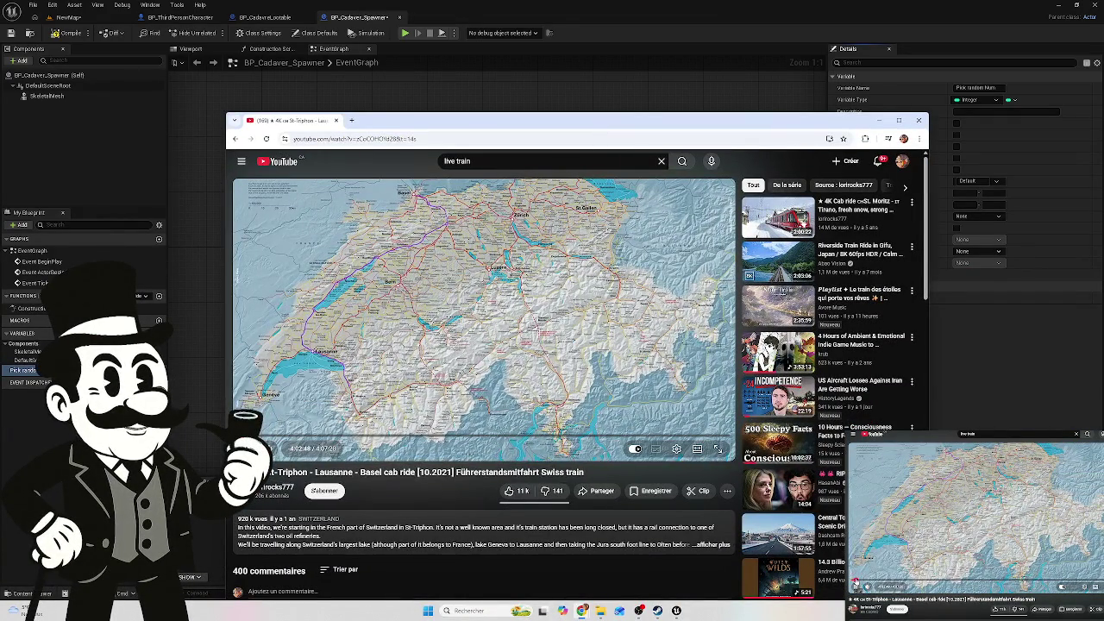
left_click(250, 439)
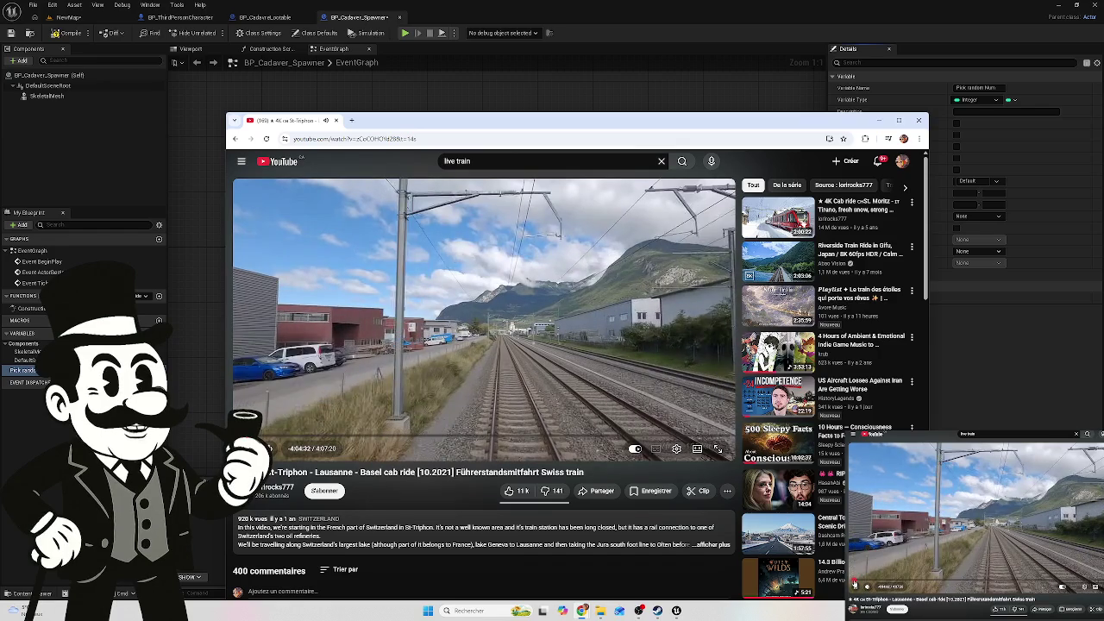
left_click(290, 438)
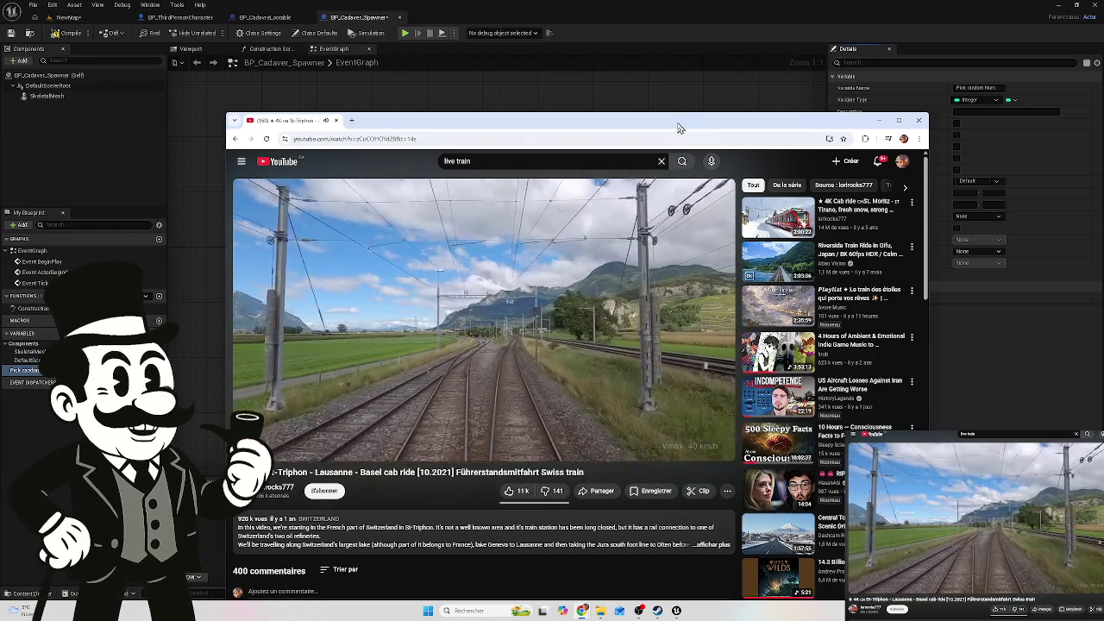
mouse_move(678, 128)
left_mouse_down()
mouse_move(661, 365)
mouse_move(676, 581)
left_mouse_up()
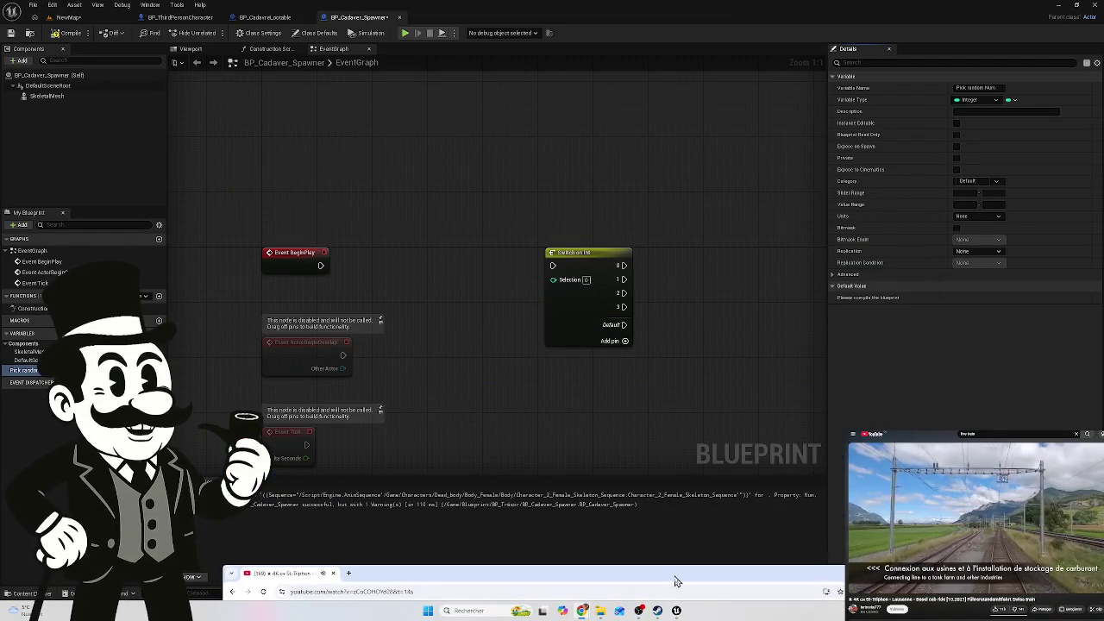
left_click(824, 507)
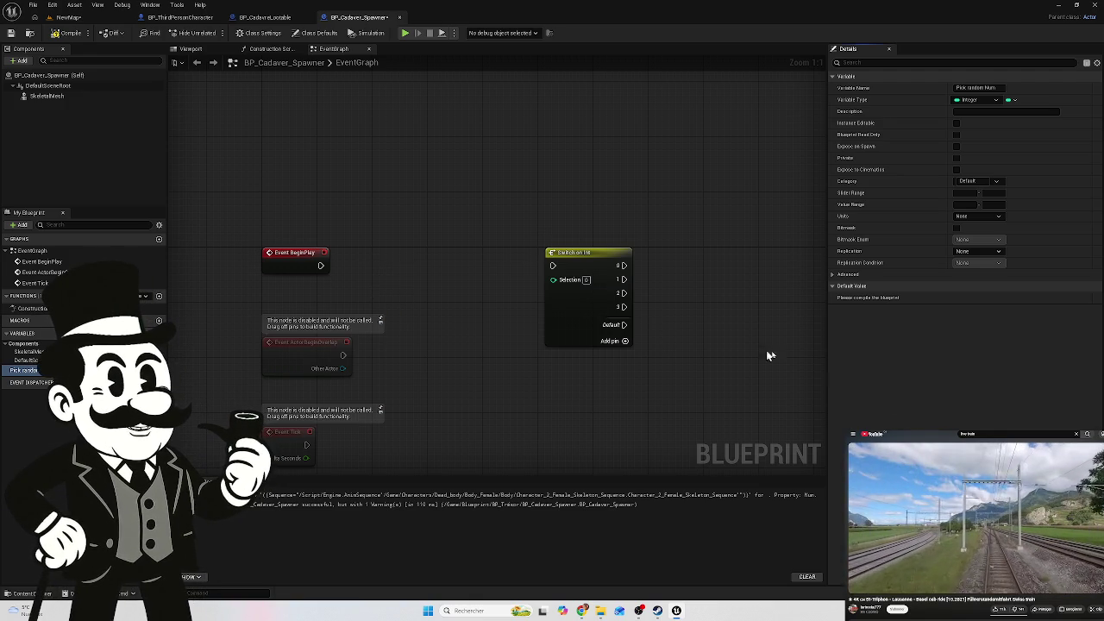
Add a Random Integer in Range node with Min 0 and Max 3 beside Switch on Int
mouse_move(585, 257)
left_mouse_down()
mouse_move(636, 232)
mouse_move(627, 237)
left_mouse_up()
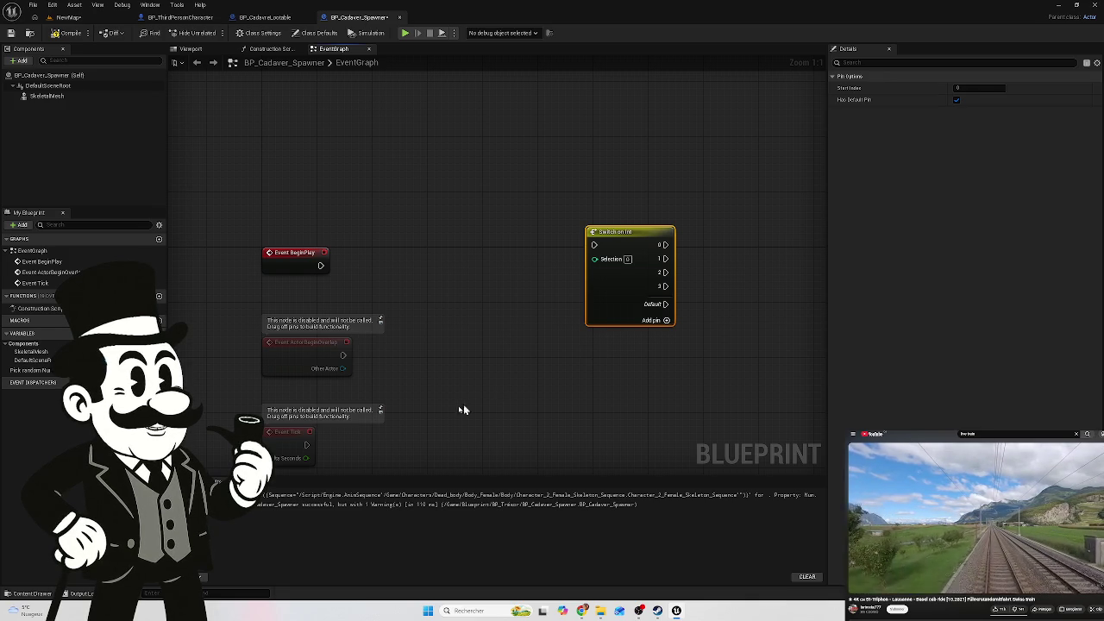
right_click(422, 255)
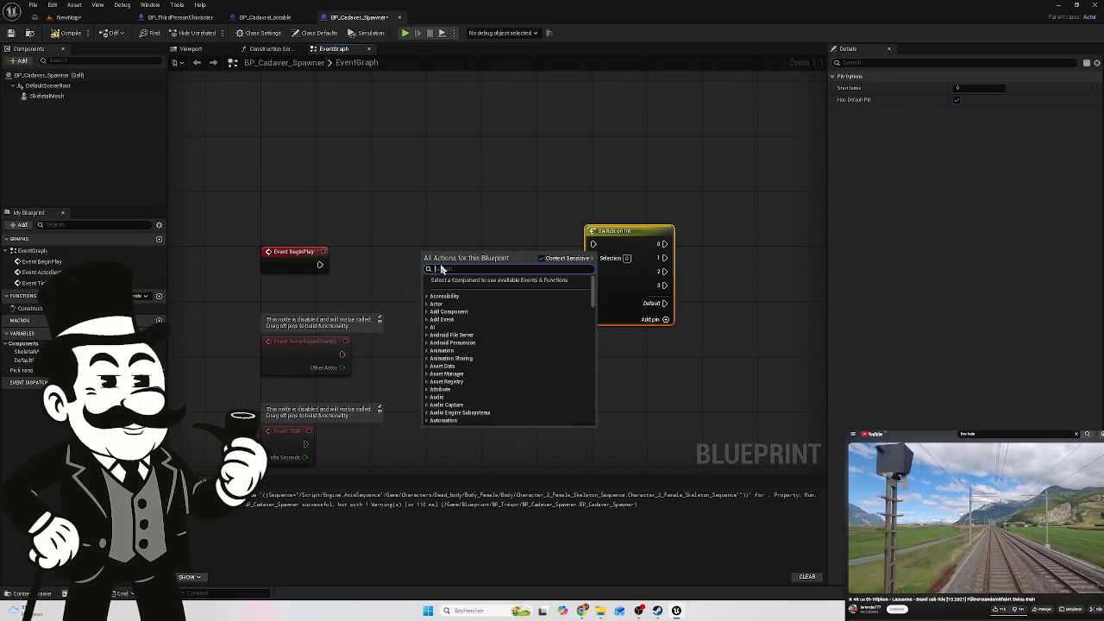
type("random ")
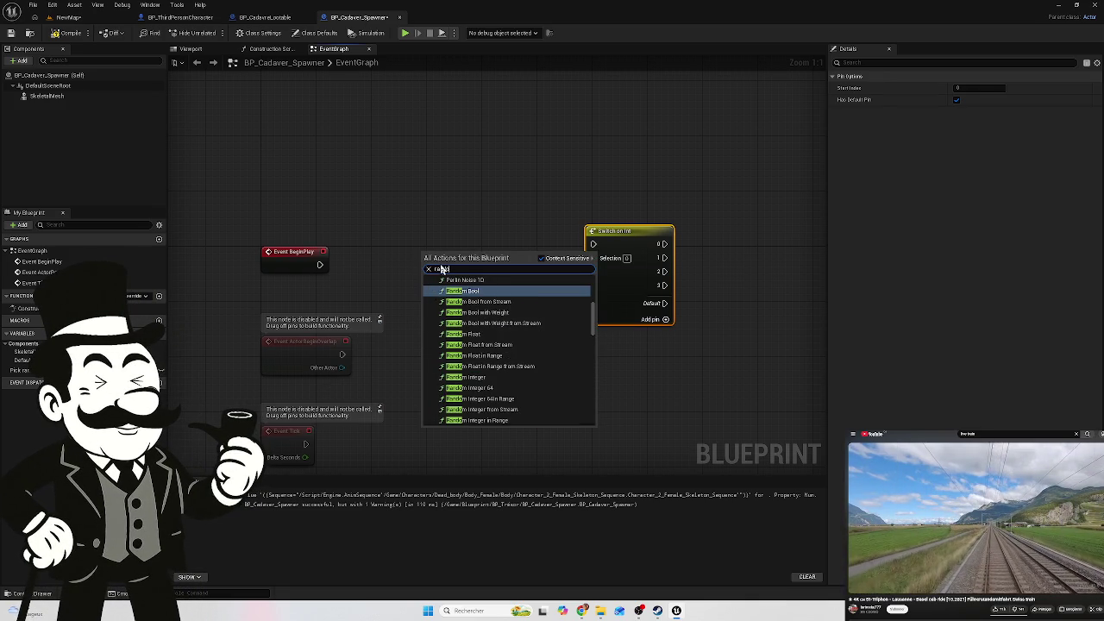
type("int")
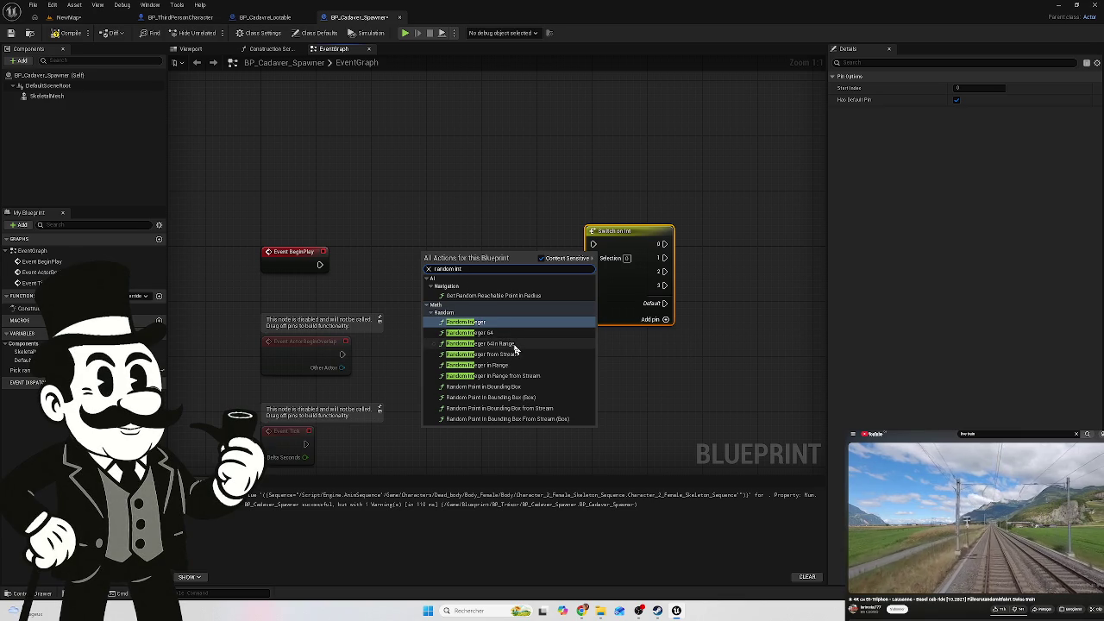
left_click(500, 367)
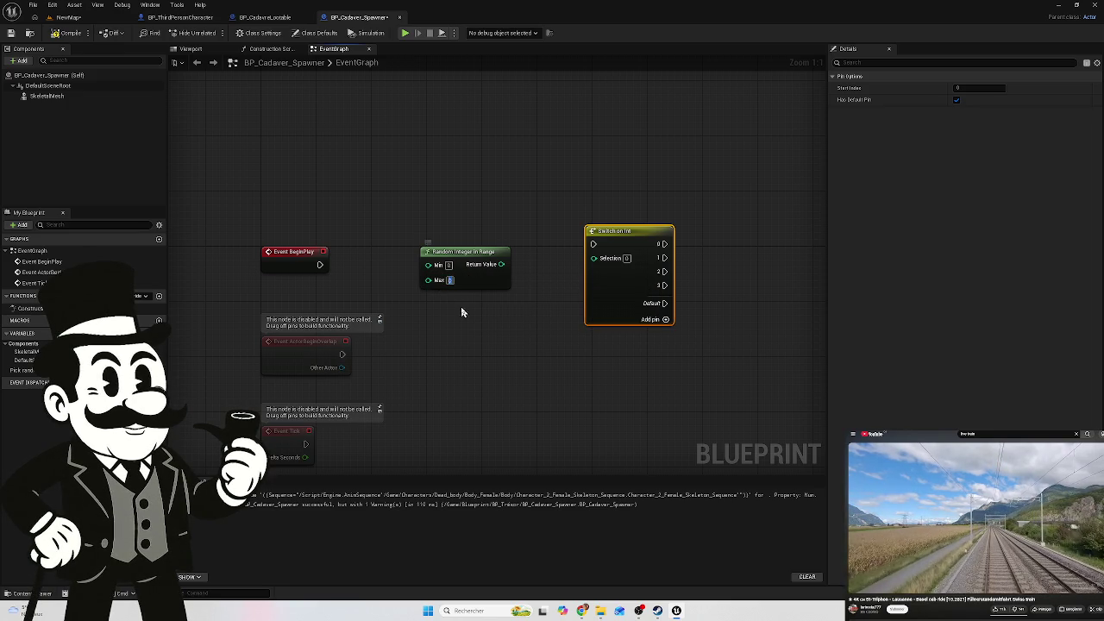
type("3")
key("Return")
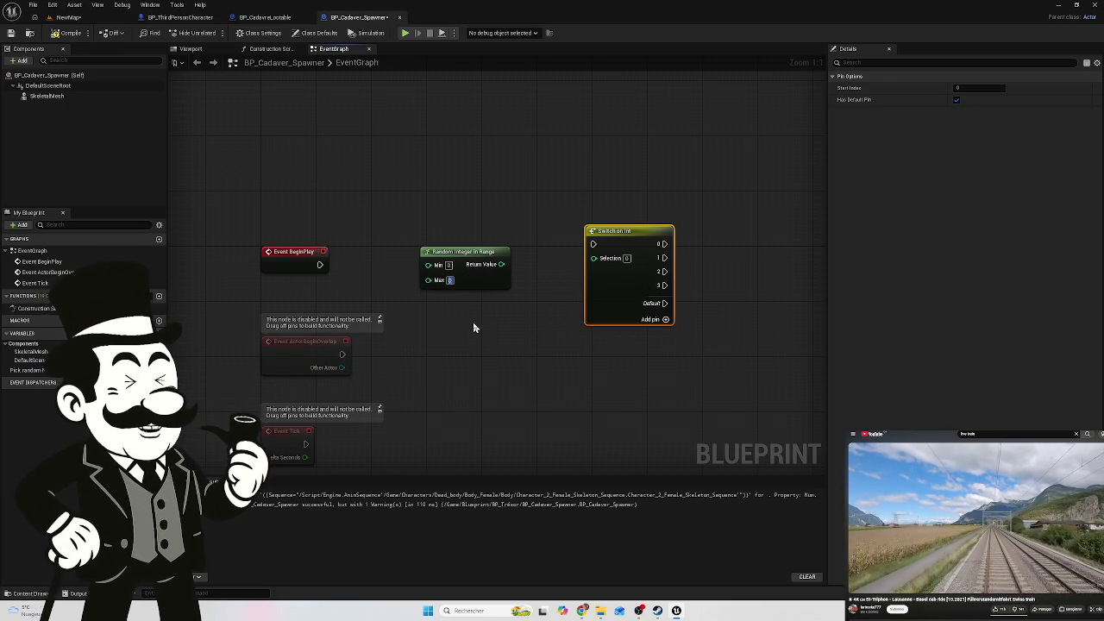
left_click(463, 332)
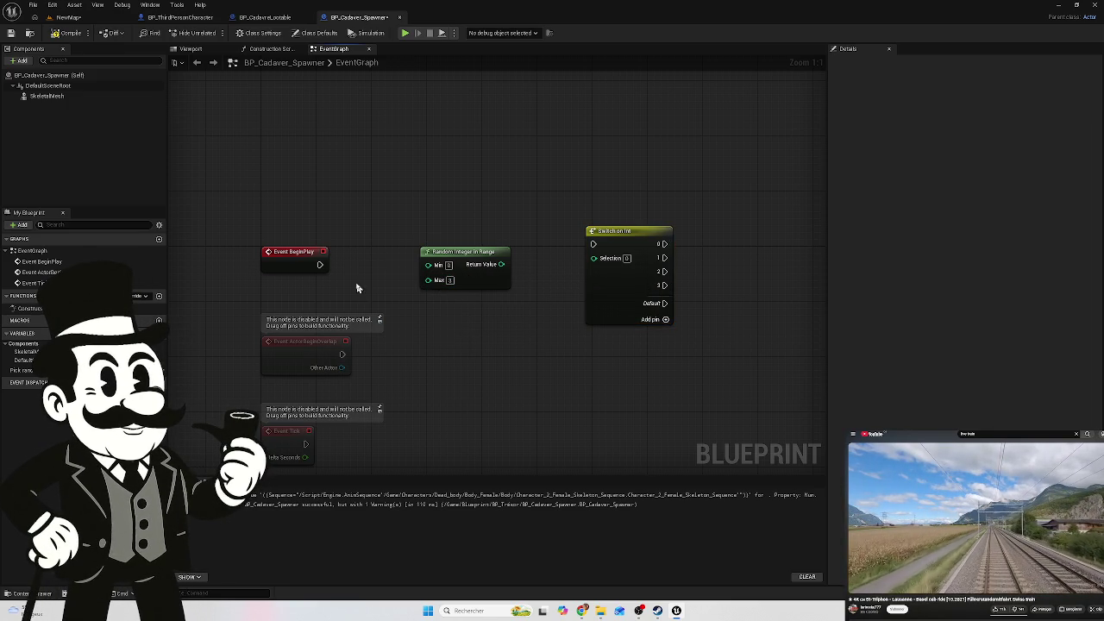
mouse_move(475, 261)
left_mouse_down()
mouse_move(488, 260)
mouse_move(473, 270)
left_mouse_up()
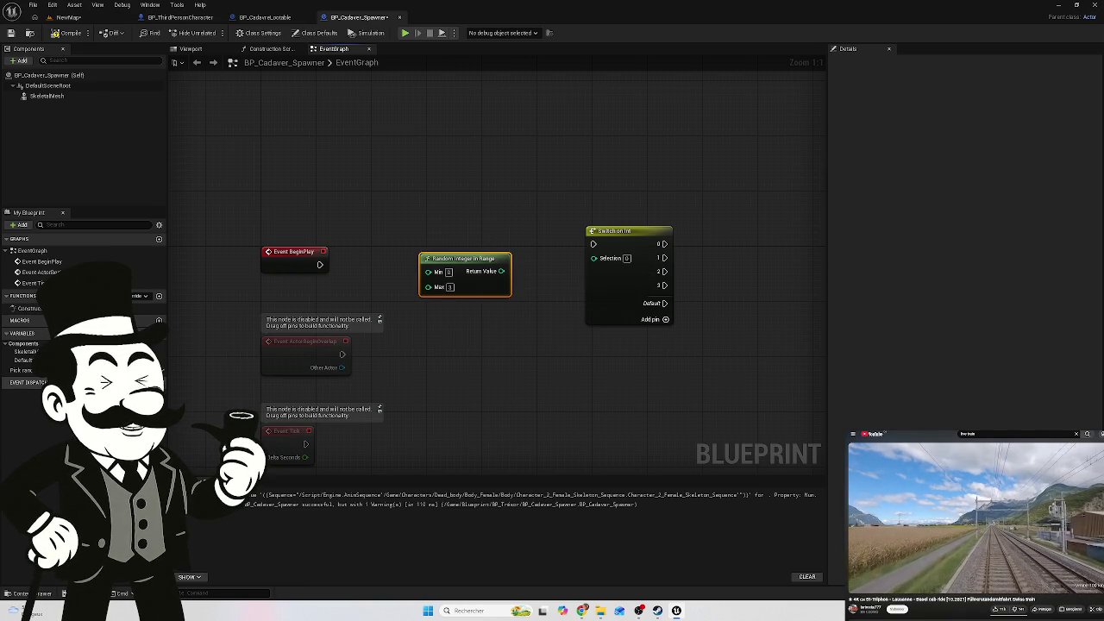
left_click(351, 270)
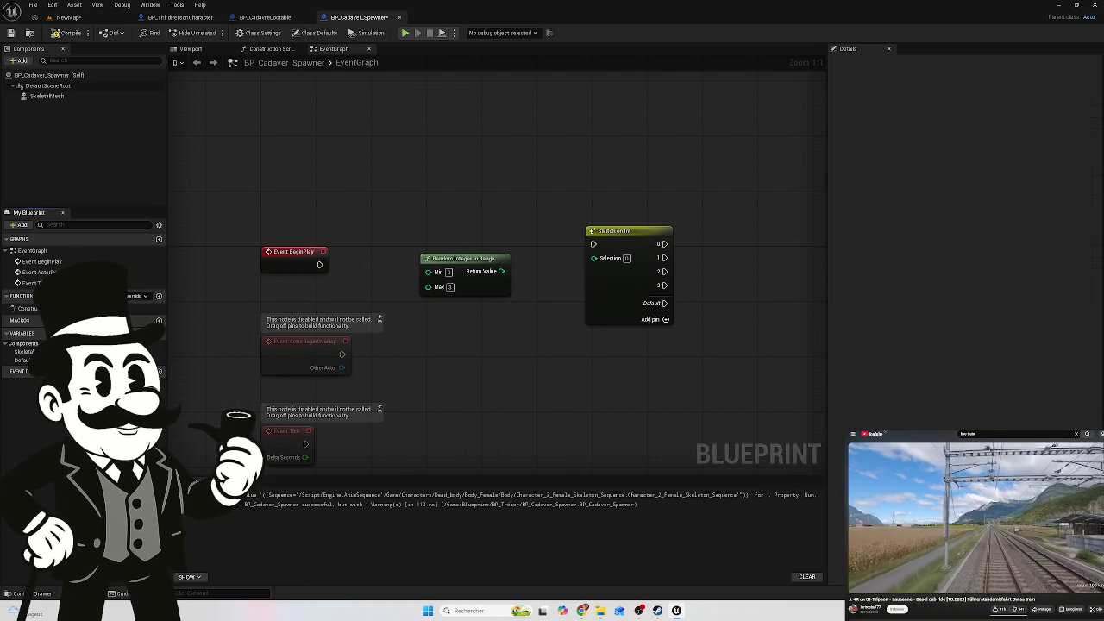
mouse_move(319, 264)
left_mouse_down()
mouse_move(410, 270)
mouse_move(595, 246)
mouse_move(314, 265)
mouse_move(594, 244)
left_mouse_up()
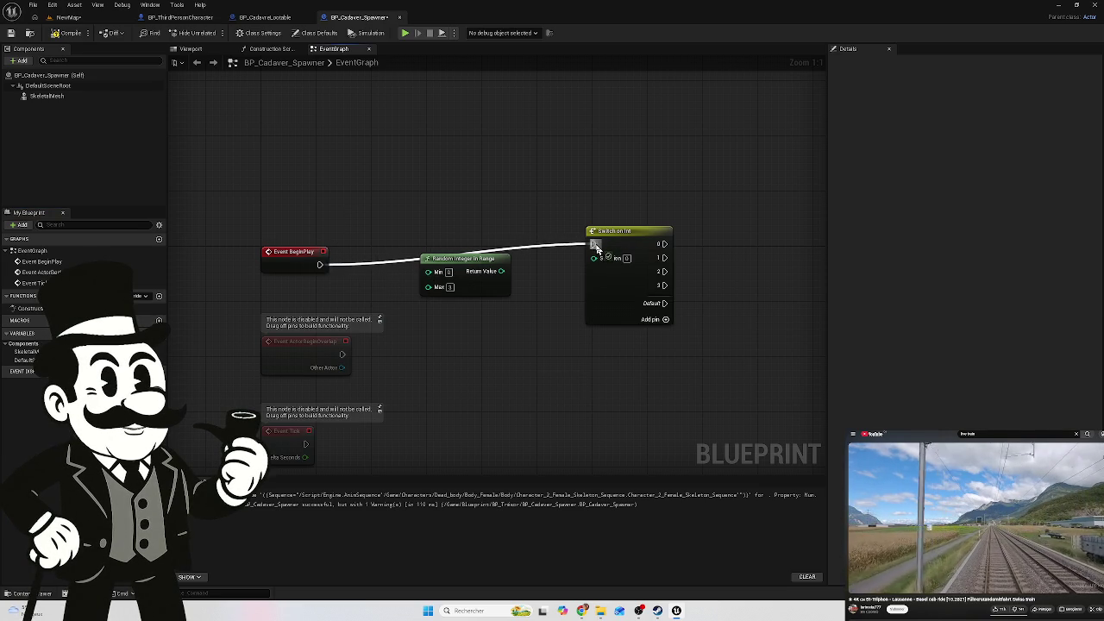
Align BeginPlay with Switch on Int and wire the random integer into its Selection
left_click_drag(495, 263, 483, 281)
left_click_drag(664, 170, 308, 268)
key("q")
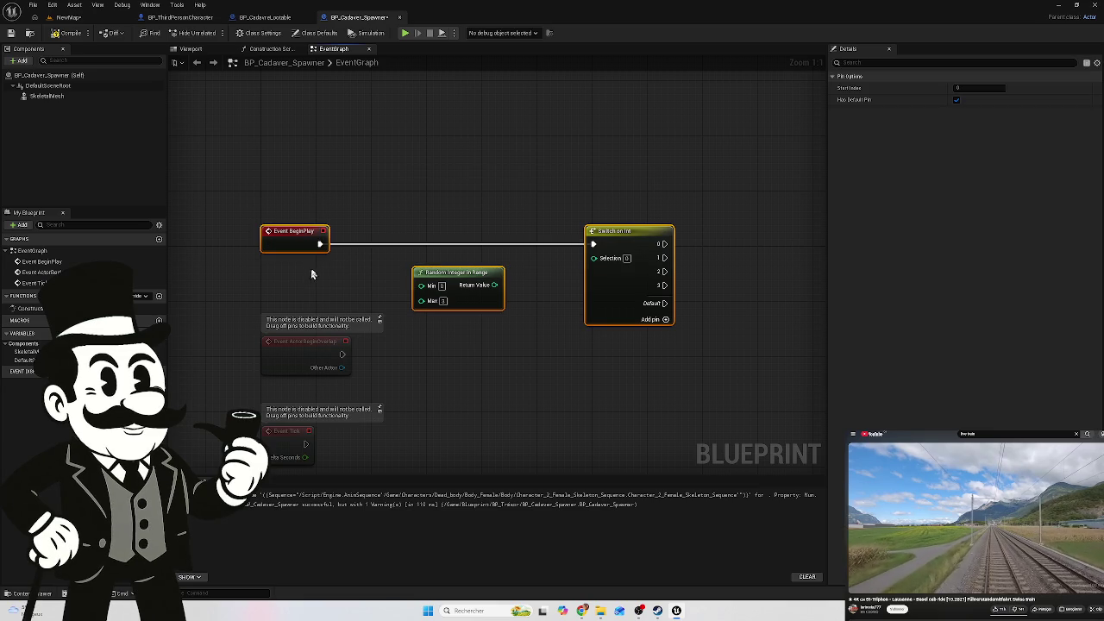
left_click(510, 301)
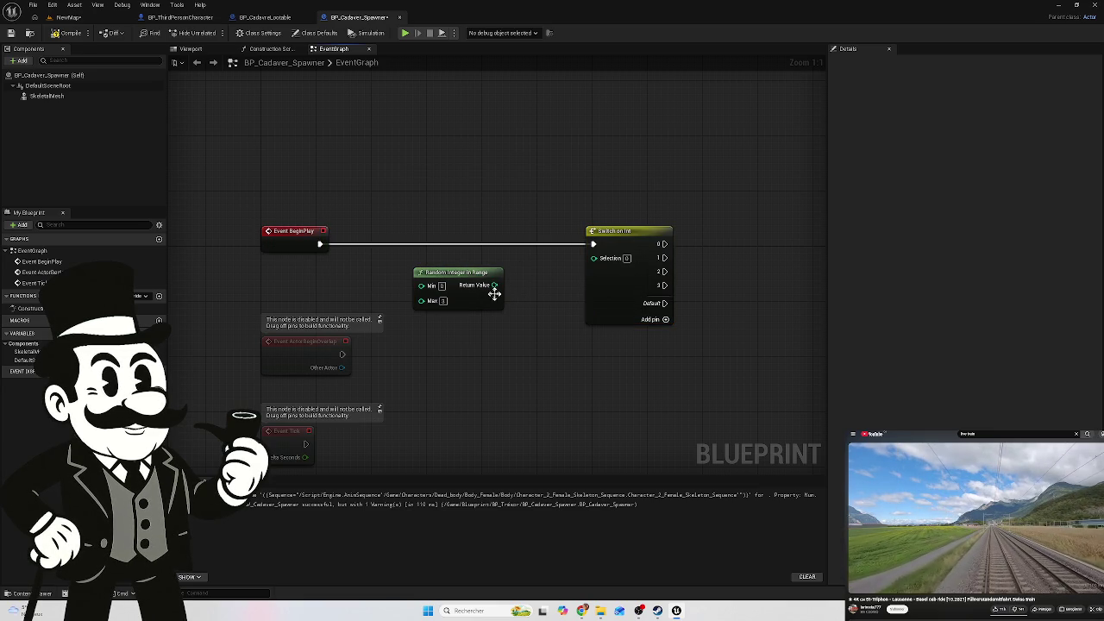
mouse_move(494, 284)
left_mouse_down()
mouse_move(596, 267)
mouse_move(593, 258)
left_mouse_up()
Arrange BeginPlay, Random Integer in Range and Switch on Int into a compact, tidy row
left_click_drag(421, 266, 441, 271)
left_click(607, 226)
left_click(607, 227)
left_click_drag(607, 232, 539, 220)
key("ctrl+z")
mouse_move(590, 172)
left_mouse_down()
mouse_move(347, 320)
mouse_move(259, 319)
left_mouse_up()
mouse_move(615, 233)
left_mouse_down()
mouse_move(670, 179)
mouse_move(641, 182)
left_mouse_up()
left_click_drag(727, 173, 499, 216)
mouse_move(638, 174)
left_mouse_down()
mouse_move(515, 188)
mouse_move(516, 175)
left_mouse_up()
left_click(434, 267)
mouse_move(399, 241)
left_mouse_down()
mouse_move(427, 220)
mouse_move(422, 228)
left_mouse_up()
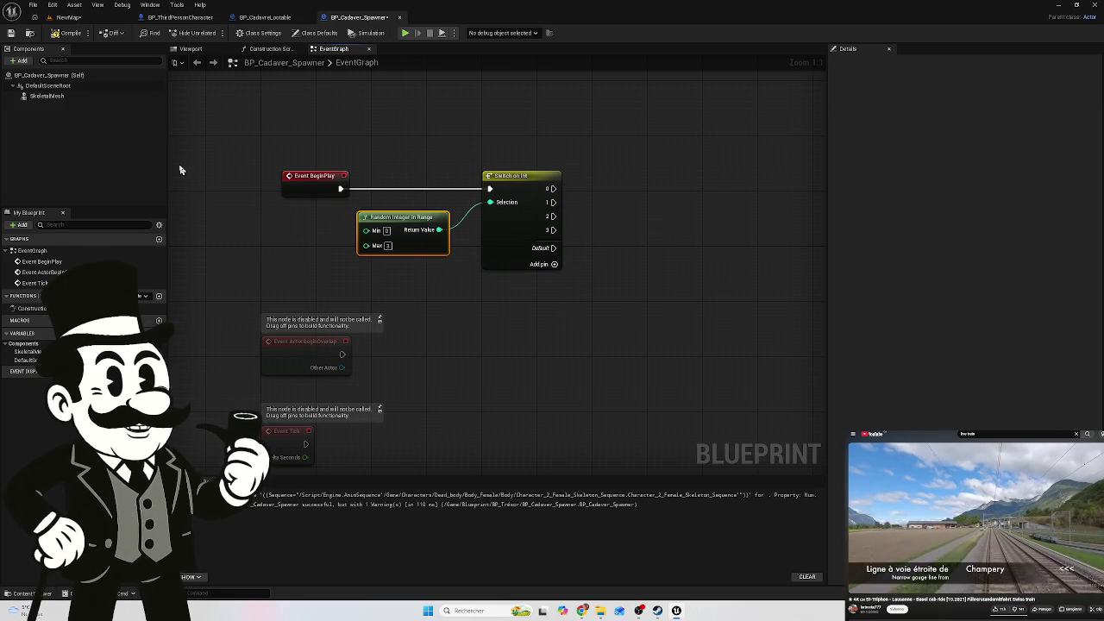
mouse_move(650, 254)
left_mouse_down()
mouse_move(584, 313)
mouse_move(547, 324)
mouse_move(543, 311)
left_mouse_up()
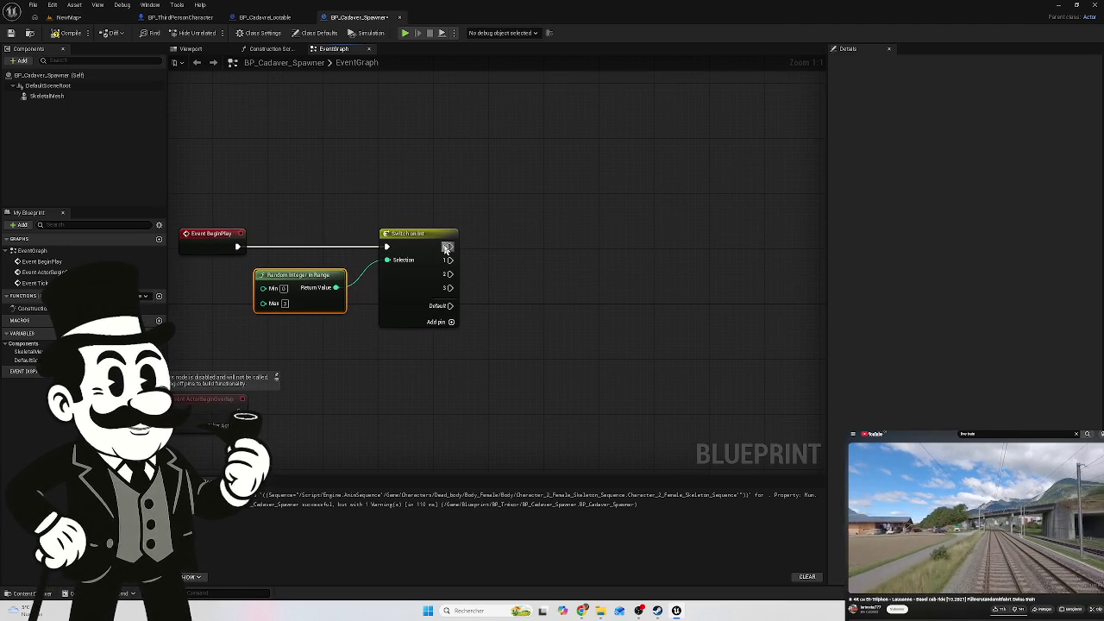
mouse_move(447, 247)
left_mouse_down()
mouse_move(547, 259)
mouse_move(542, 249)
left_mouse_up()
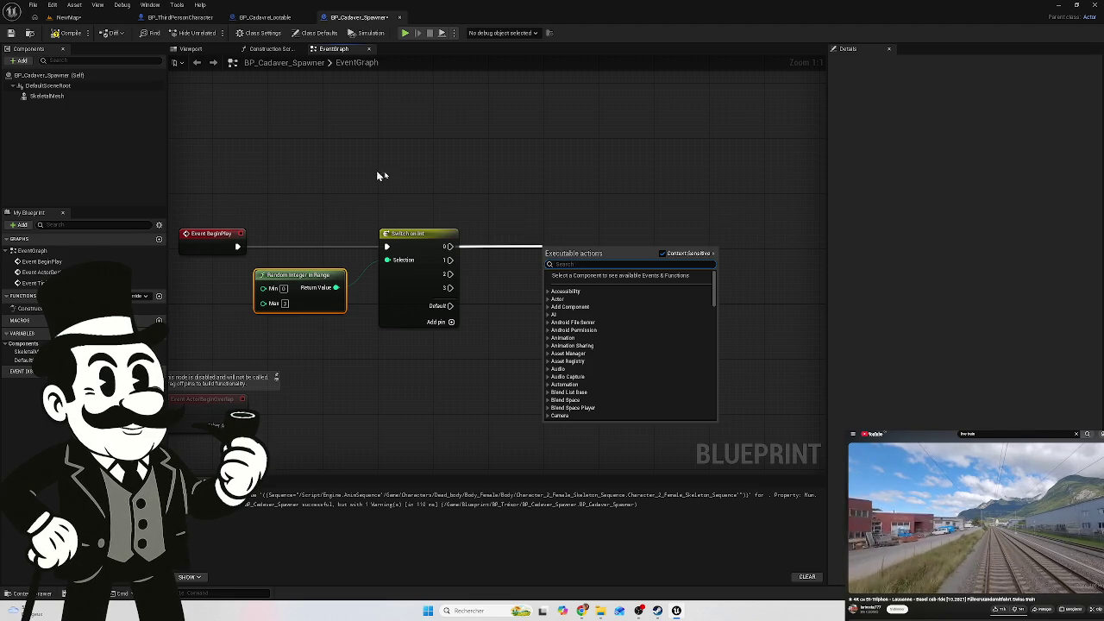
Add a Set Skeletal Mesh Asset node on Switch on Int's 0 case, targeting the Skeletal Mesh component
left_click(474, 195)
mouse_move(41, 96)
left_mouse_down()
mouse_move(260, 144)
mouse_move(530, 251)
left_mouse_up()
key("Delete")
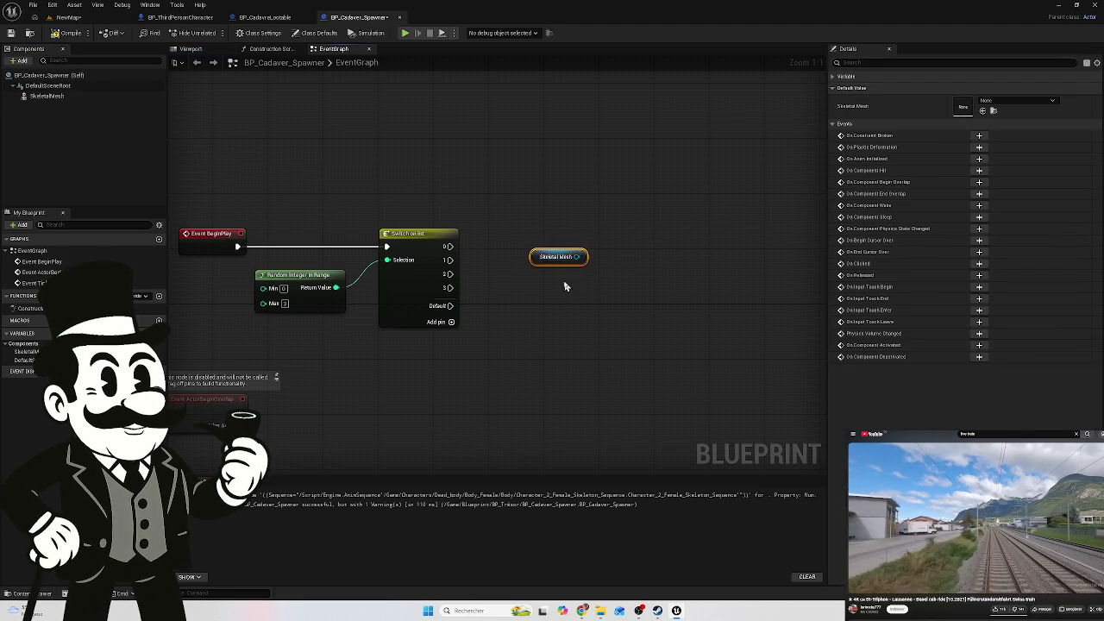
mouse_move(448, 246)
left_mouse_down()
mouse_move(554, 259)
mouse_move(546, 245)
left_mouse_up()
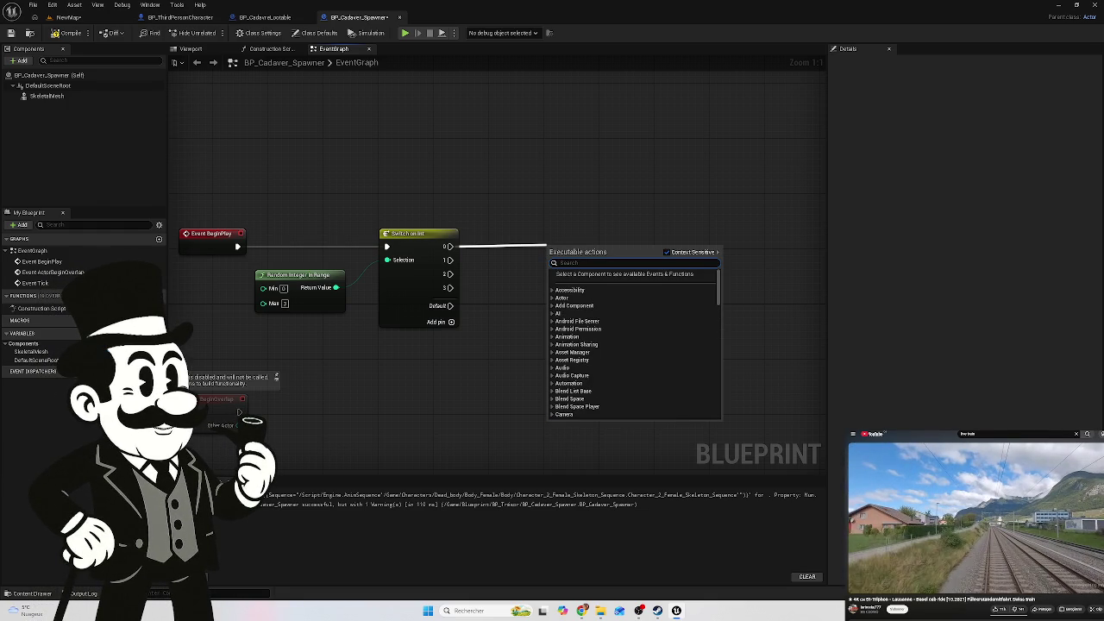
type("set")
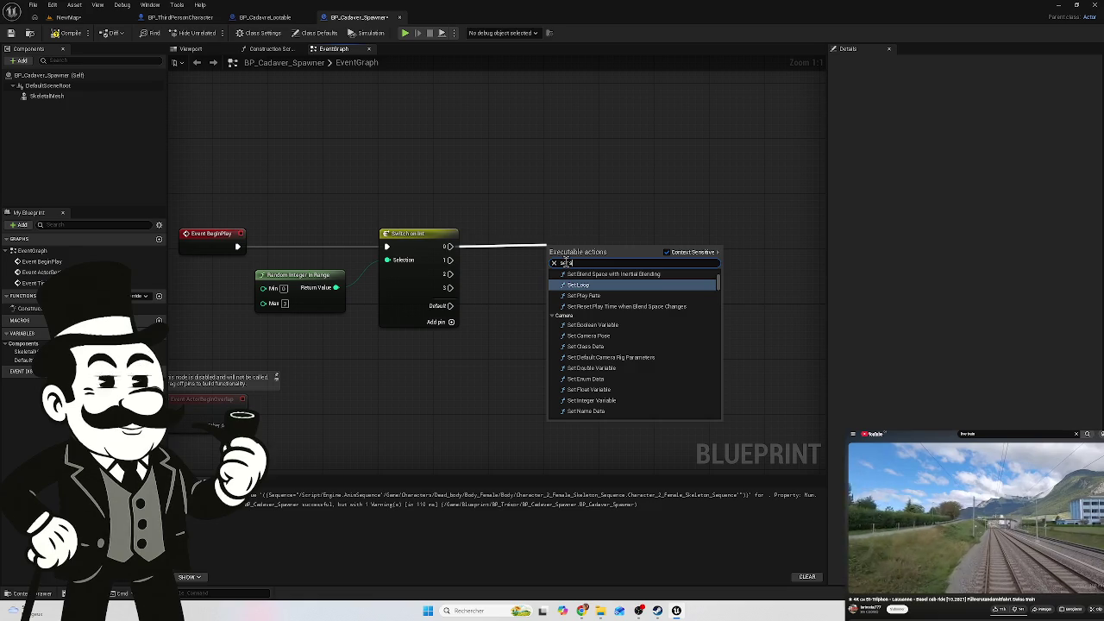
type(" sk")
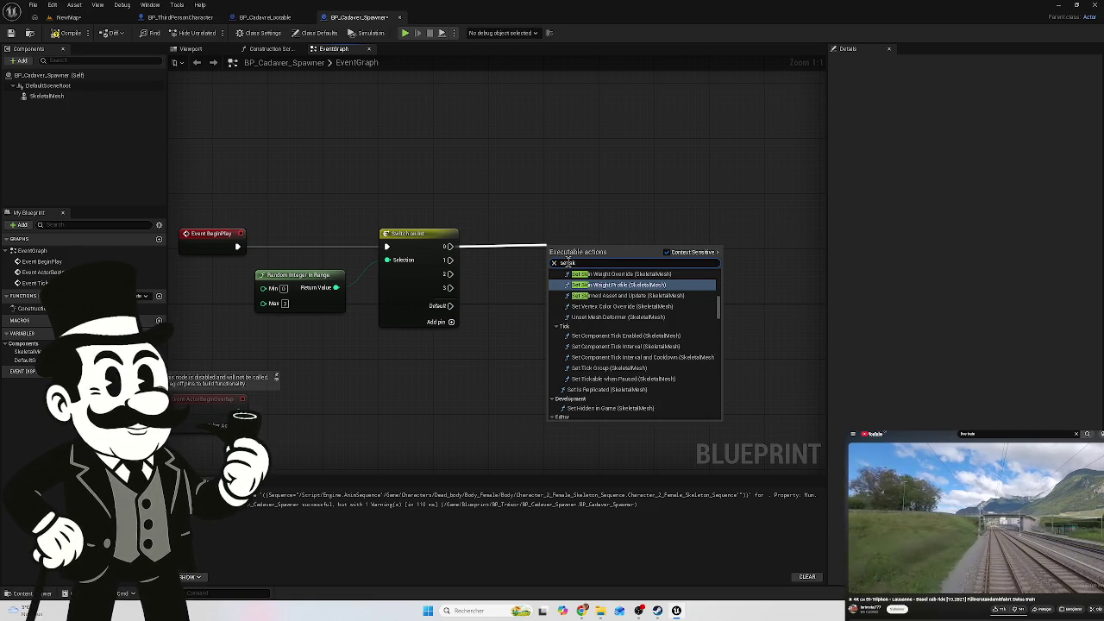
type("el")
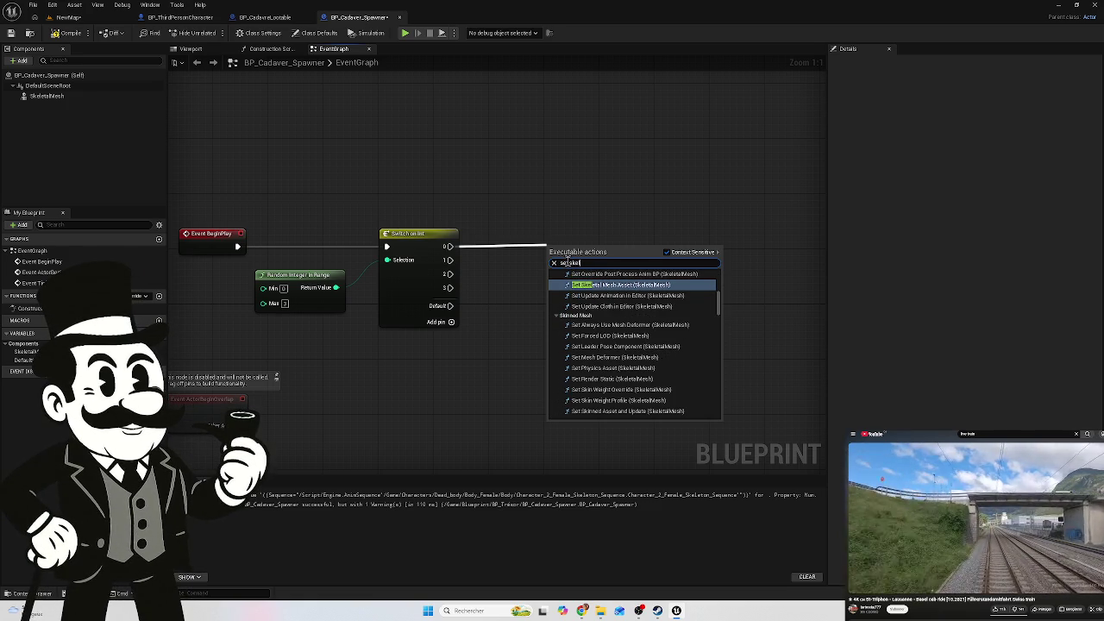
left_click(632, 285)
left_click_drag(586, 253, 607, 226)
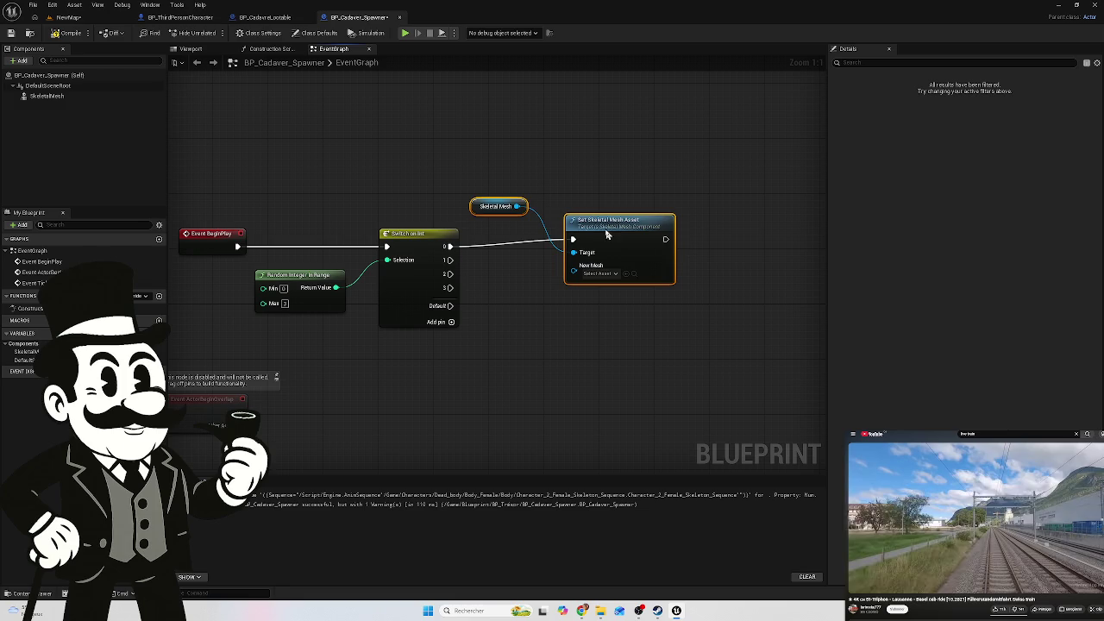
mouse_move(539, 170)
left_mouse_down()
mouse_move(499, 215)
mouse_move(504, 202)
mouse_move(512, 274)
mouse_move(595, 291)
left_mouse_up()
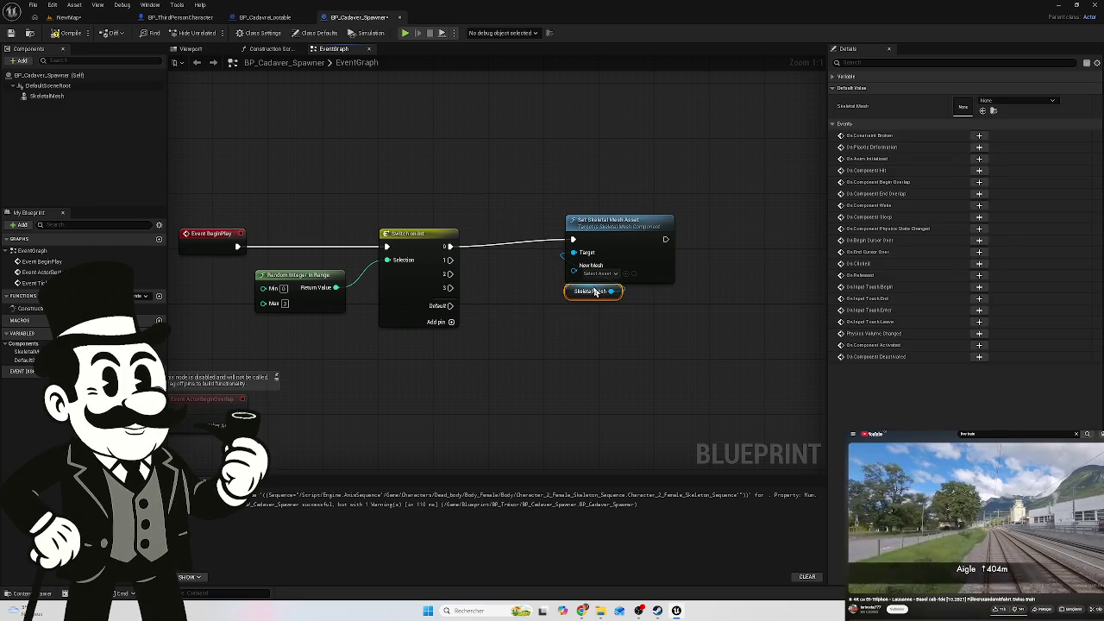
Assign the Character_321 body mesh from the Content Drawer to New Mesh
left_click(614, 273)
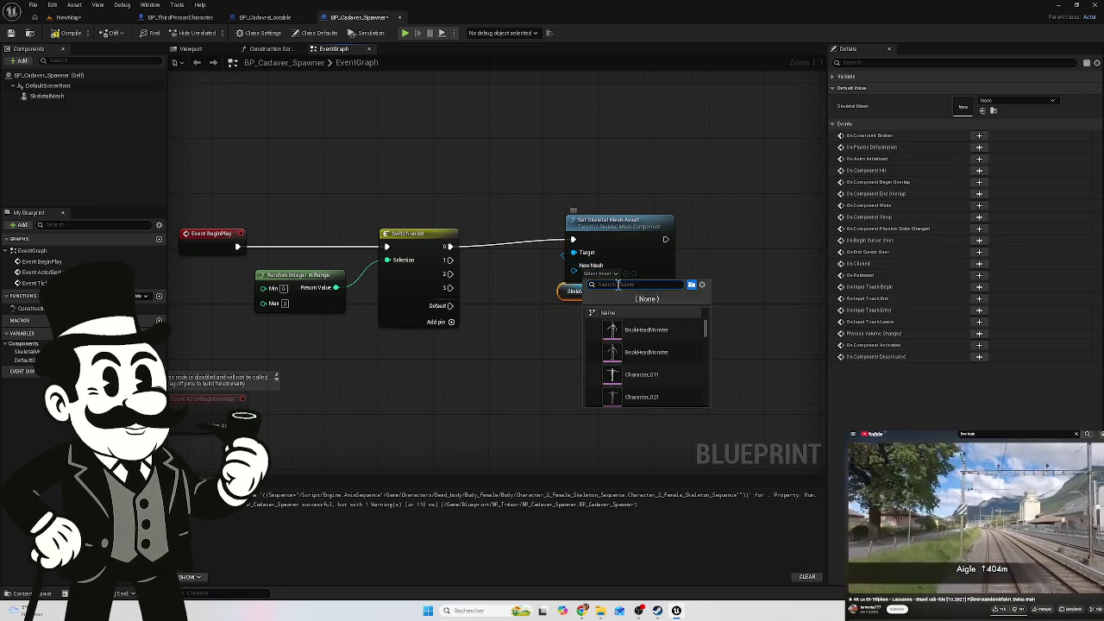
left_click(538, 449)
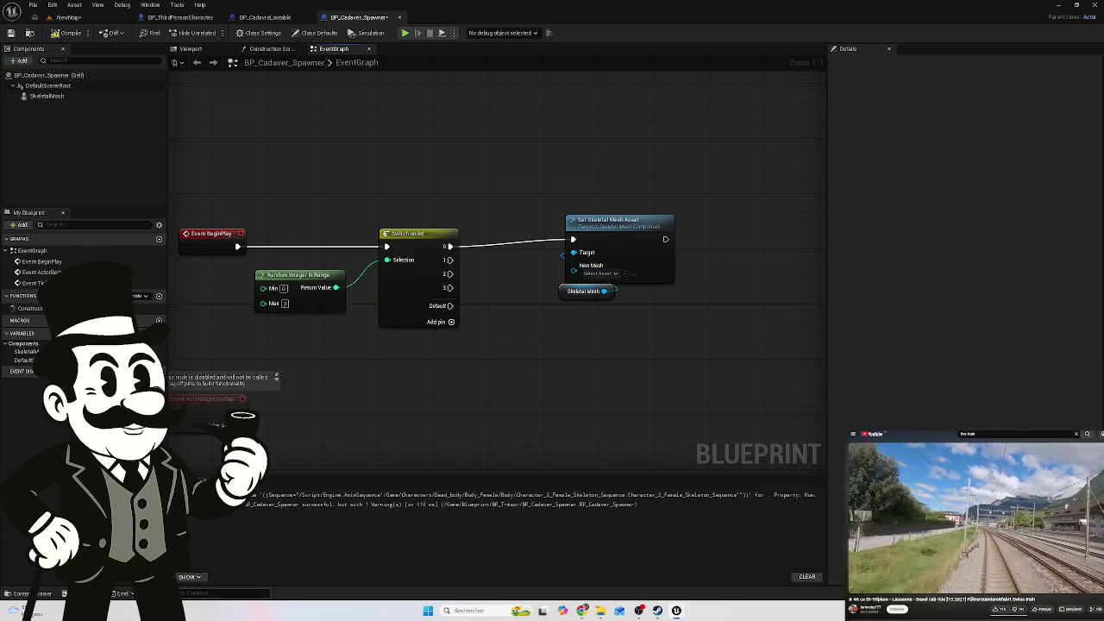
left_click(47, 594)
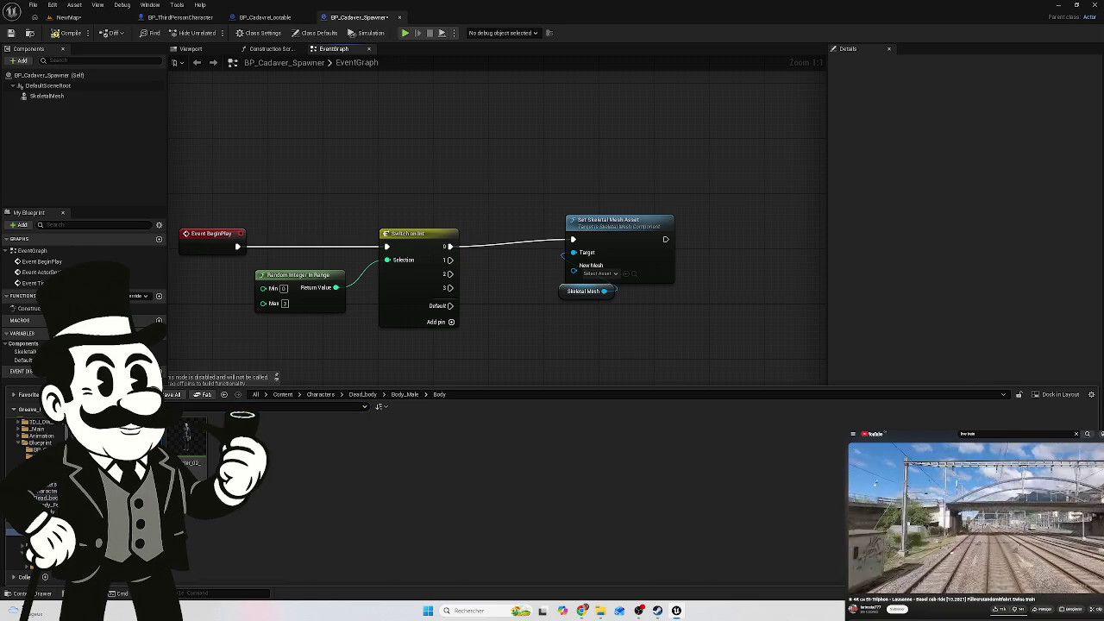
mouse_move(185, 438)
left_click_drag(210, 410, 604, 274)
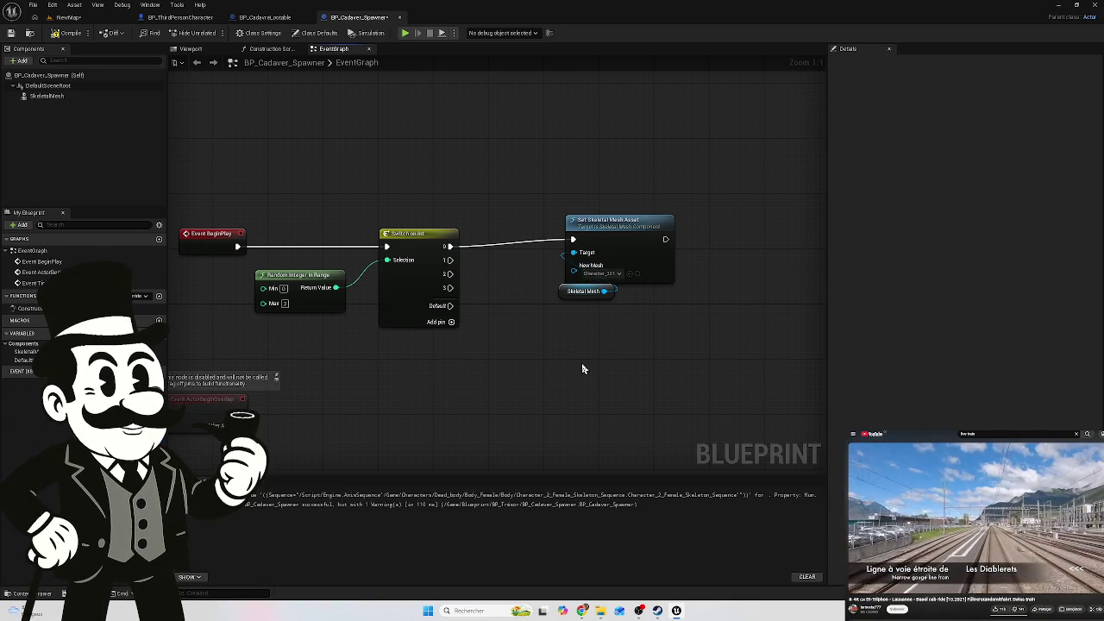
left_click_drag(614, 336, 409, 353)
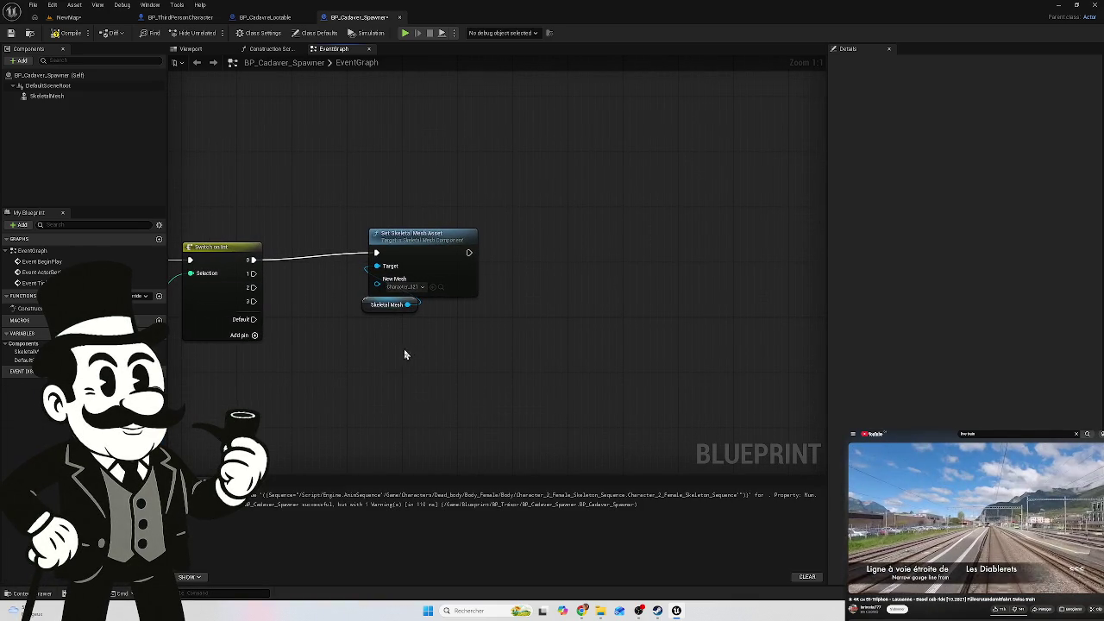
After the mesh change, play a looping Character body animation on the Skeletal Mesh
left_click_drag(469, 251, 534, 259)
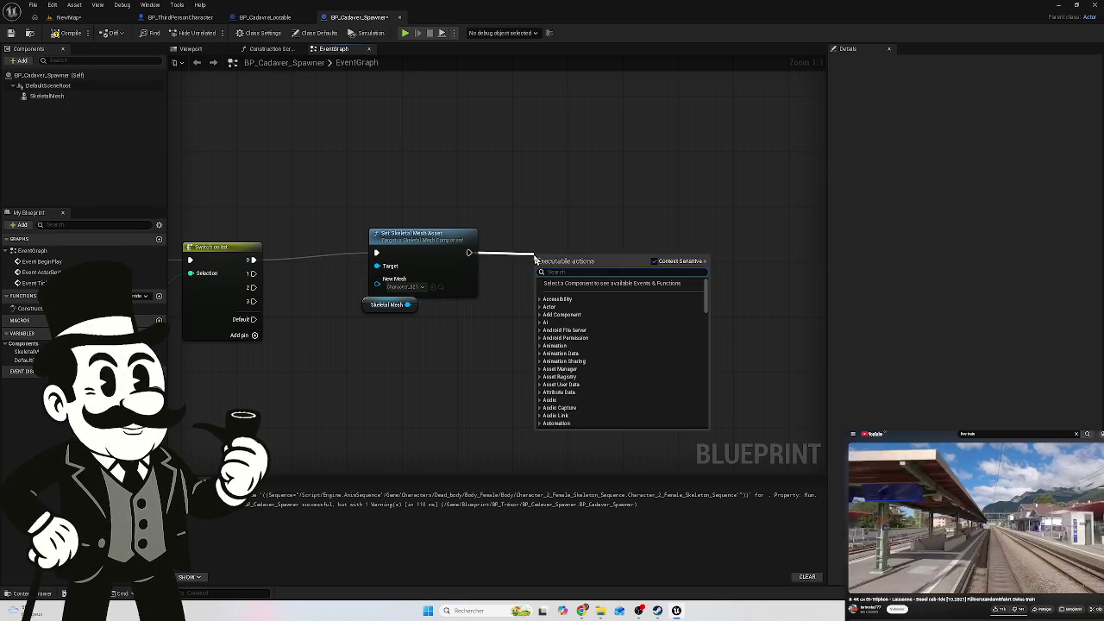
type("play")
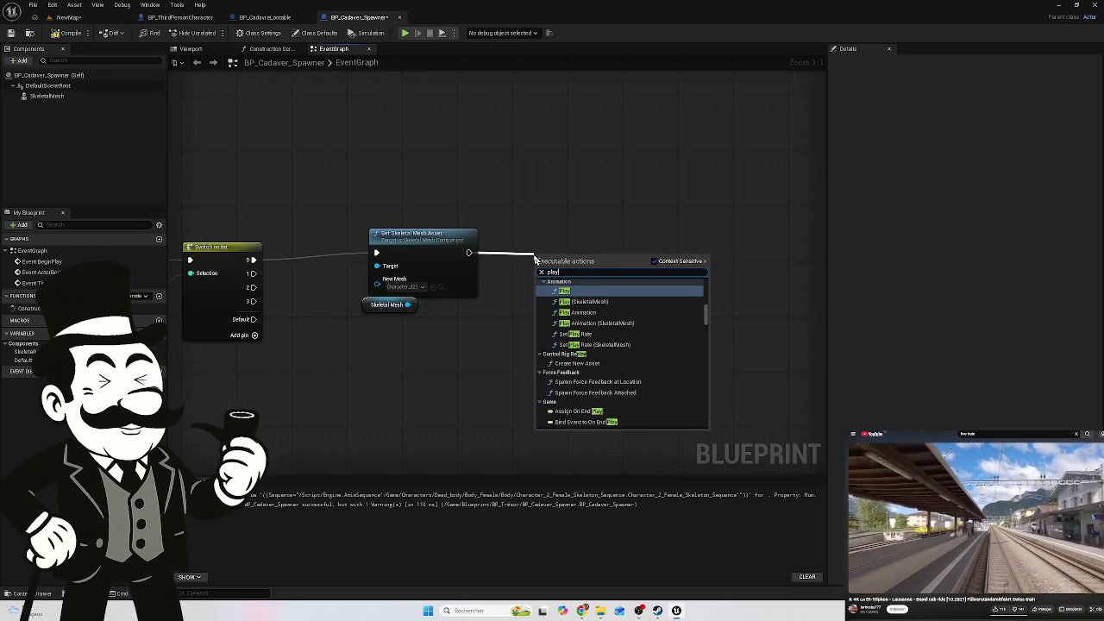
type(" anim")
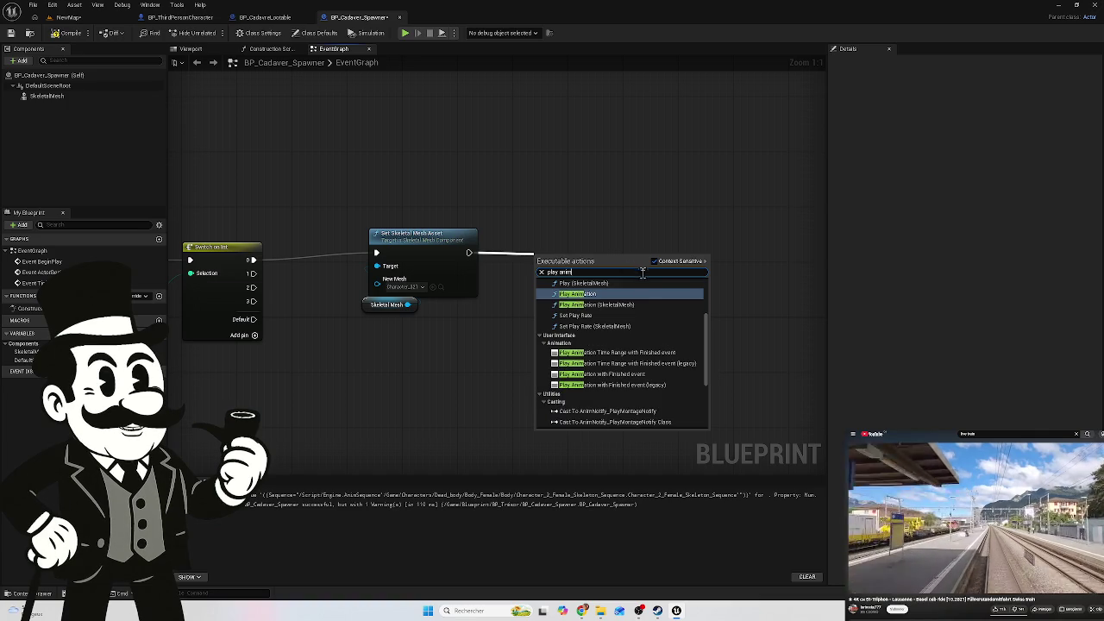
left_click(626, 295)
left_click_drag(603, 257, 597, 238)
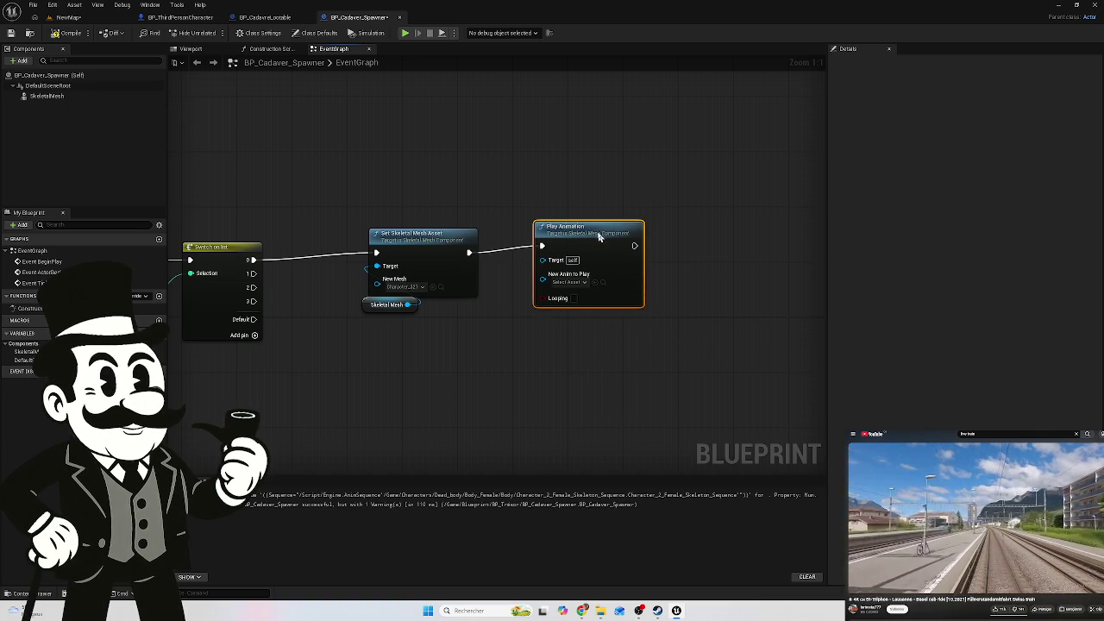
left_click_drag(594, 241, 592, 242)
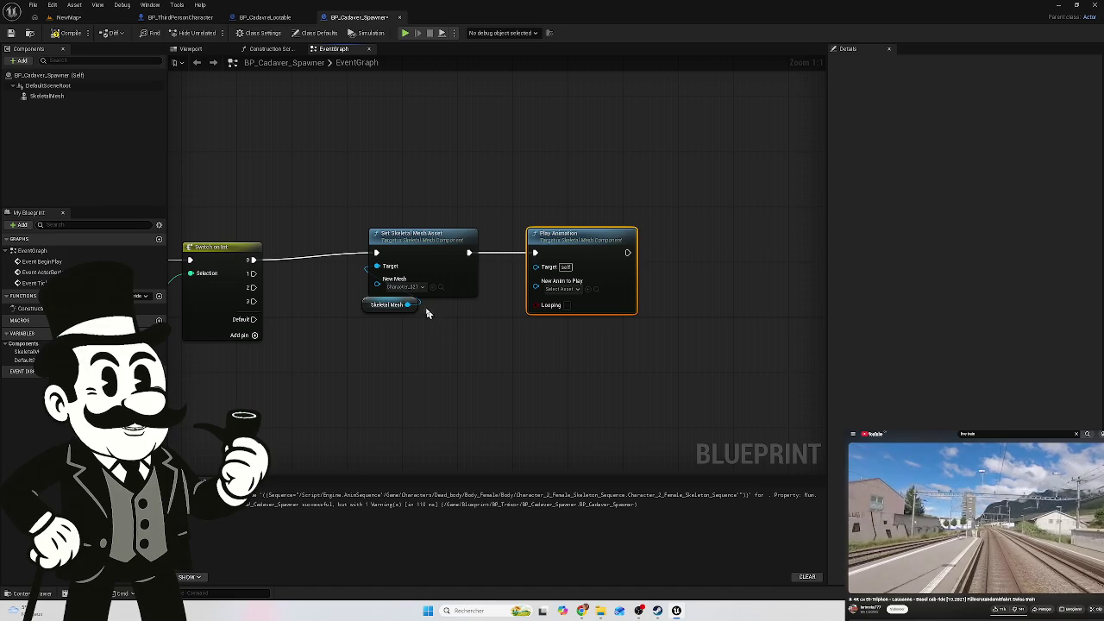
left_click_drag(409, 304, 533, 270)
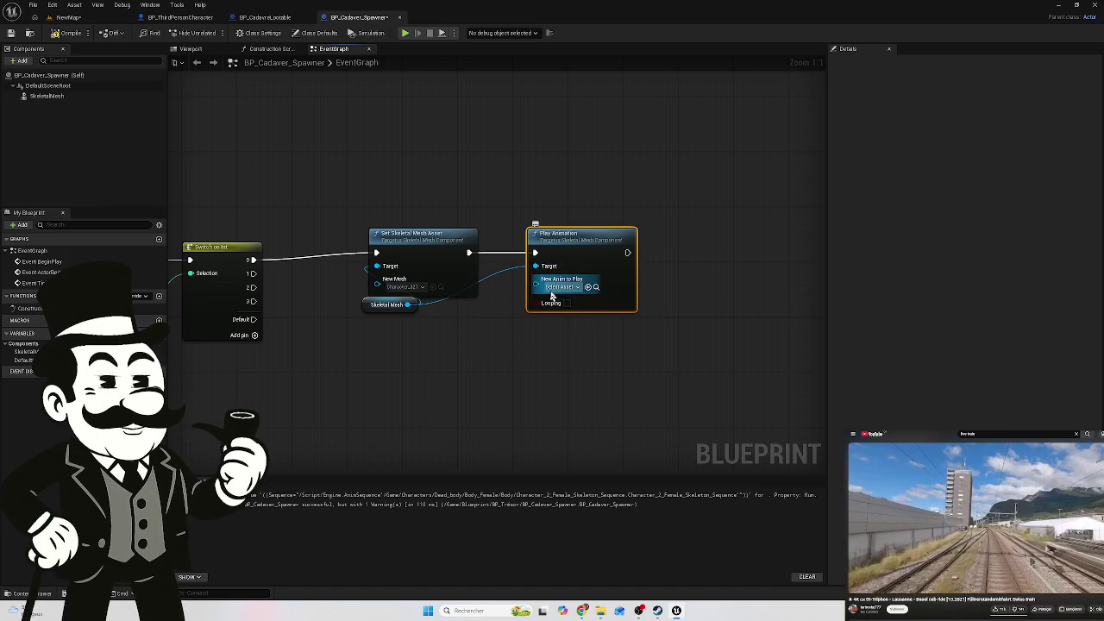
left_click(38, 594)
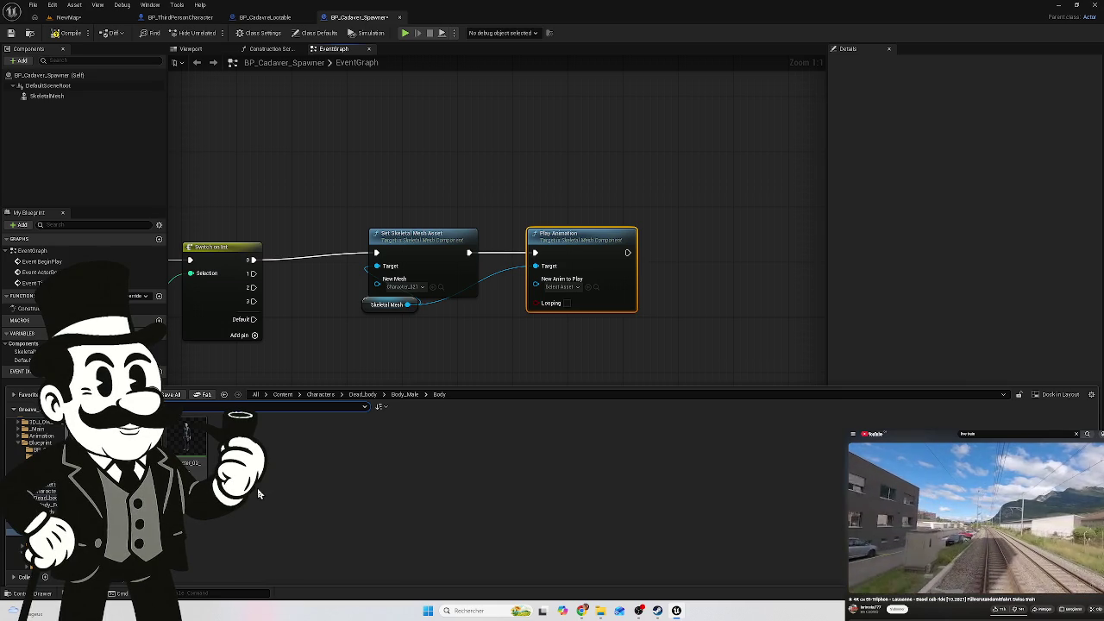
mouse_move(188, 457)
left_mouse_down()
mouse_move(293, 467)
mouse_move(575, 330)
mouse_move(563, 285)
left_mouse_up()
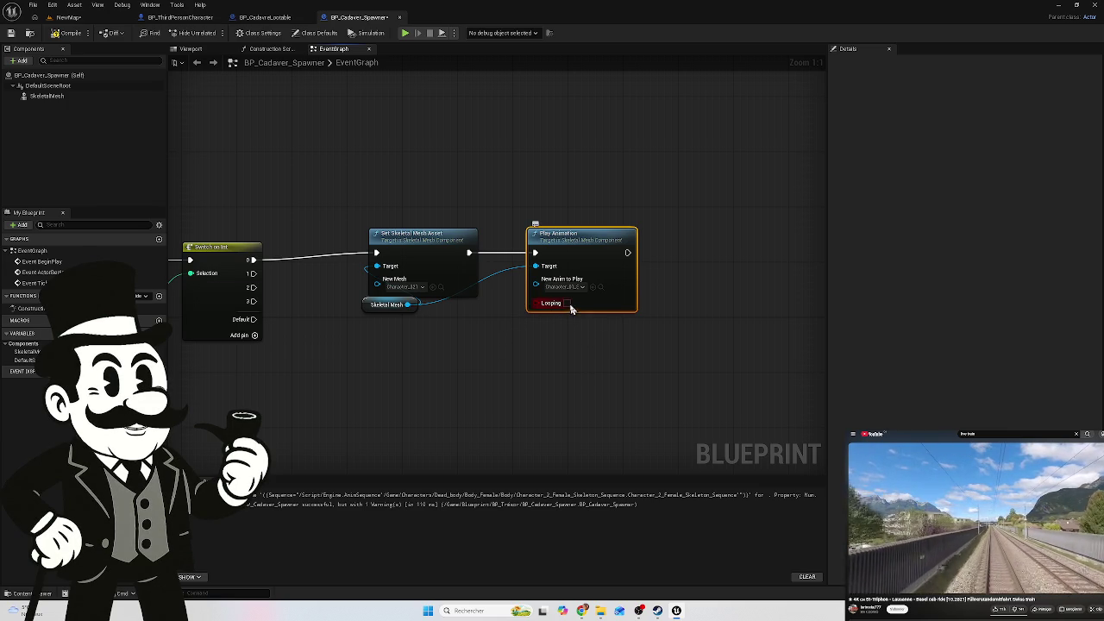
left_click(568, 304)
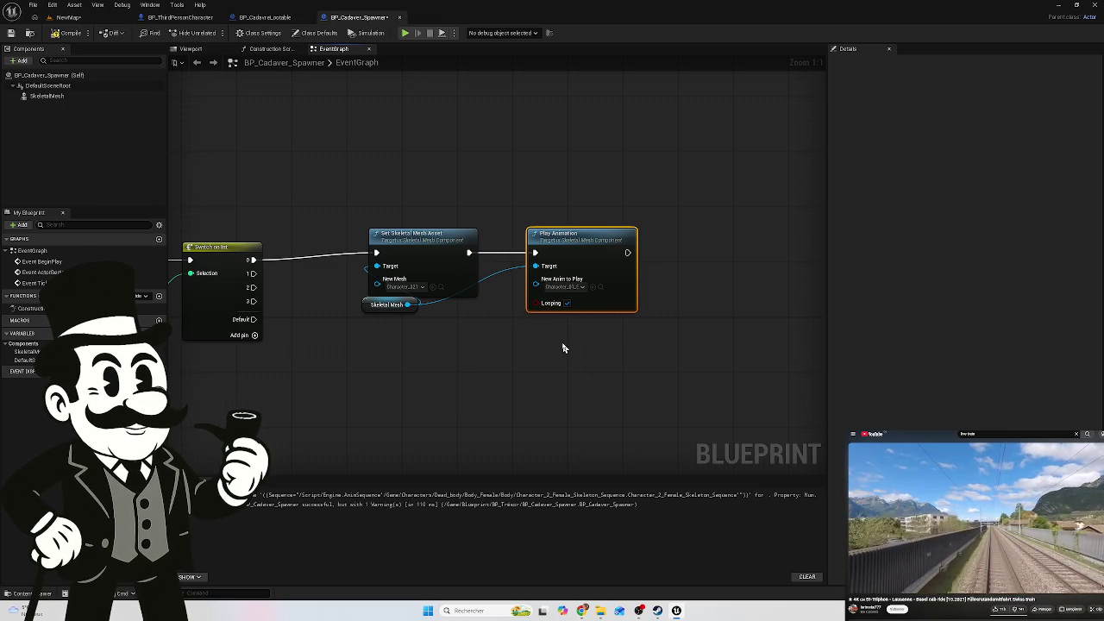
Wire Event BeginPlay straight to Set Skeletal Mesh Asset, then compile, save and return to NewMap
left_click(68, 33)
left_click_drag(248, 181, 423, 187)
mouse_move(358, 168)
left_mouse_down()
mouse_move(710, 199)
mouse_move(533, 181)
left_mouse_up()
mouse_move(213, 268)
left_mouse_down()
mouse_move(301, 276)
mouse_move(550, 263)
left_mouse_up()
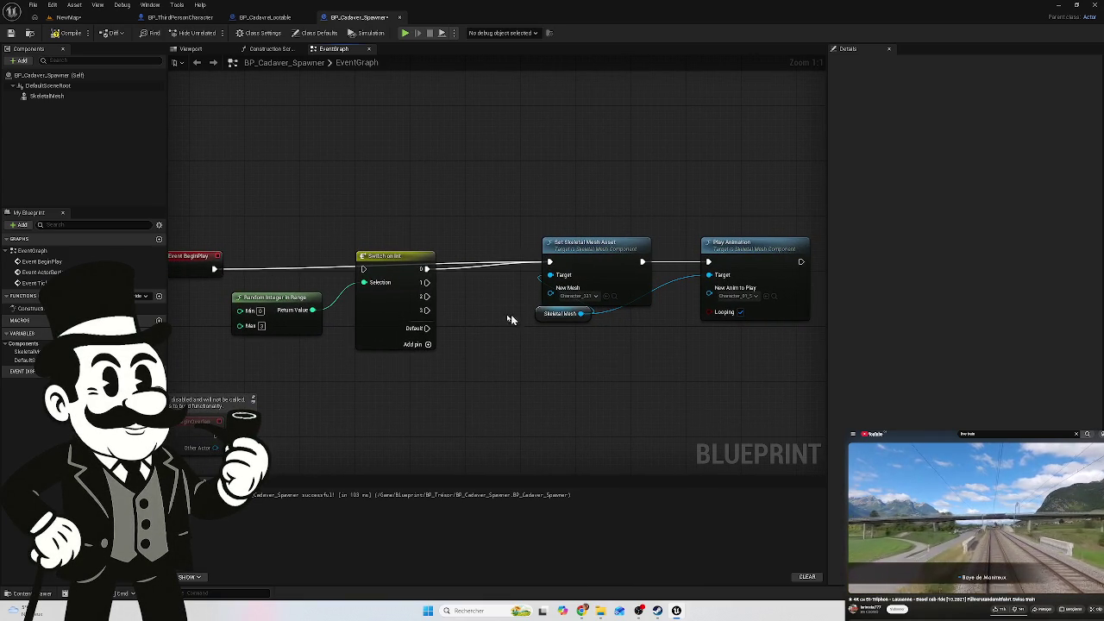
left_click(67, 33)
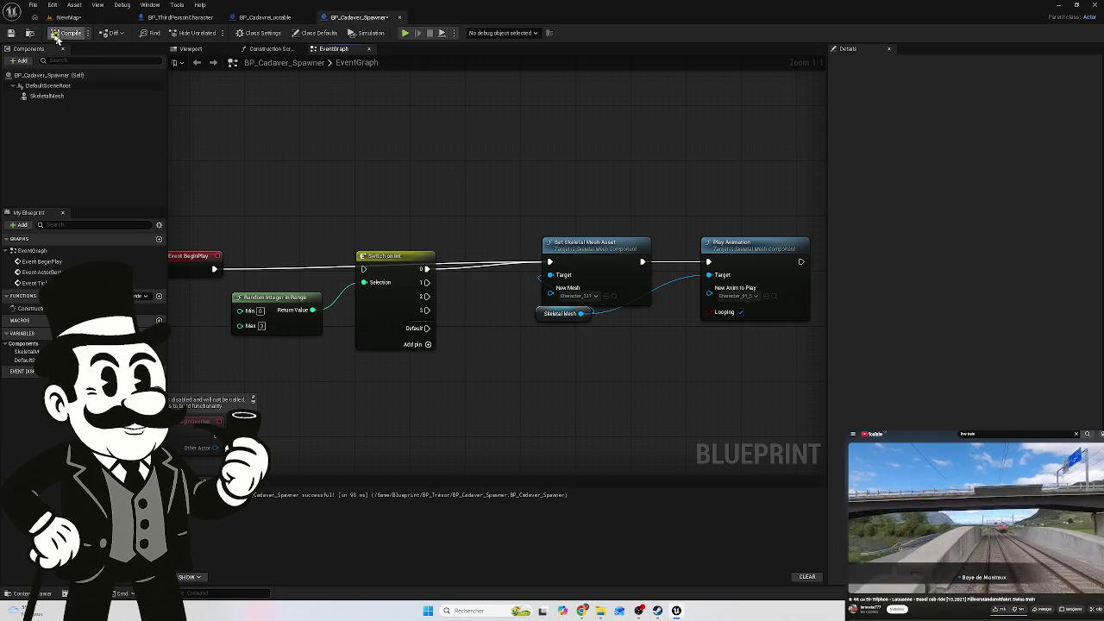
left_click(11, 34)
left_click(68, 17)
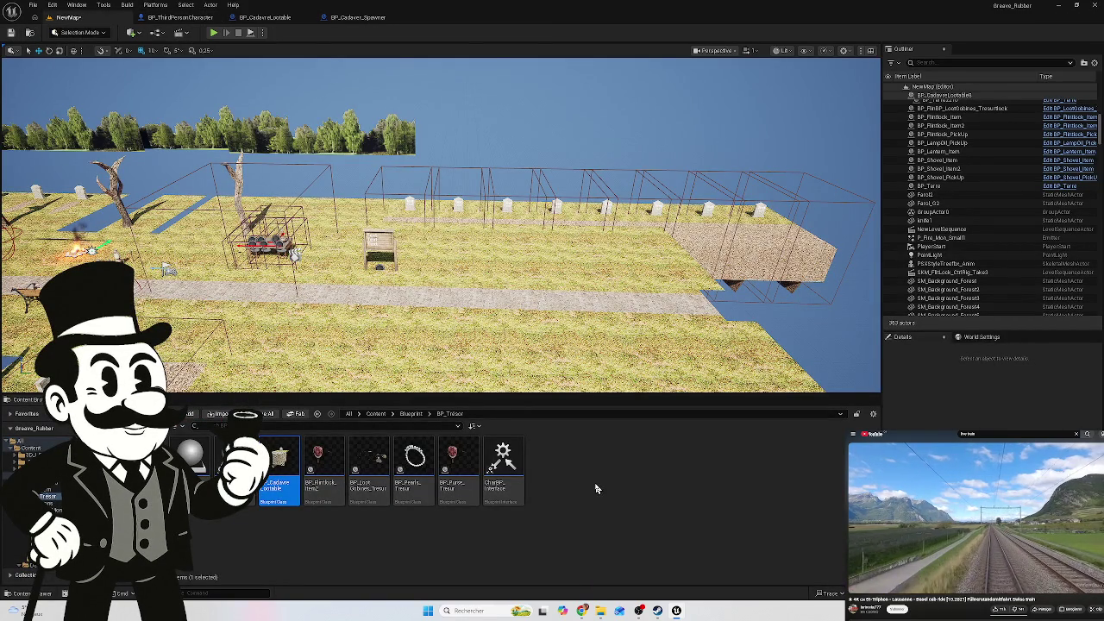
Shift the cadaver spawner slightly along the path in the graveyard
mouse_move(365, 338)
left_mouse_down()
mouse_move(375, 383)
mouse_move(328, 267)
left_mouse_up()
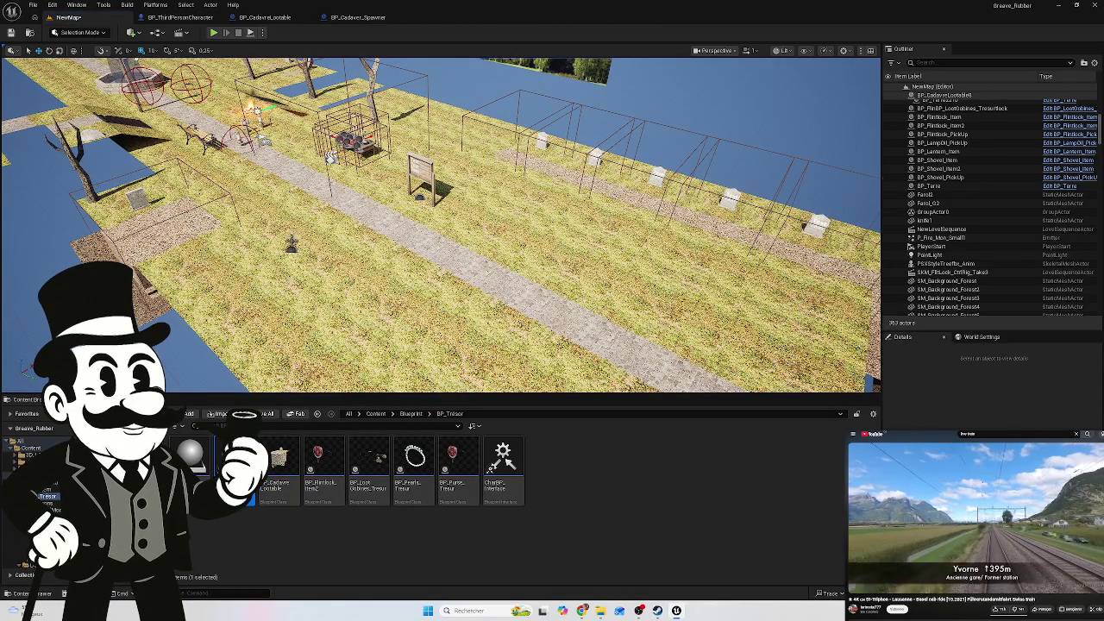
left_click(293, 248)
left_click_drag(304, 250, 295, 223)
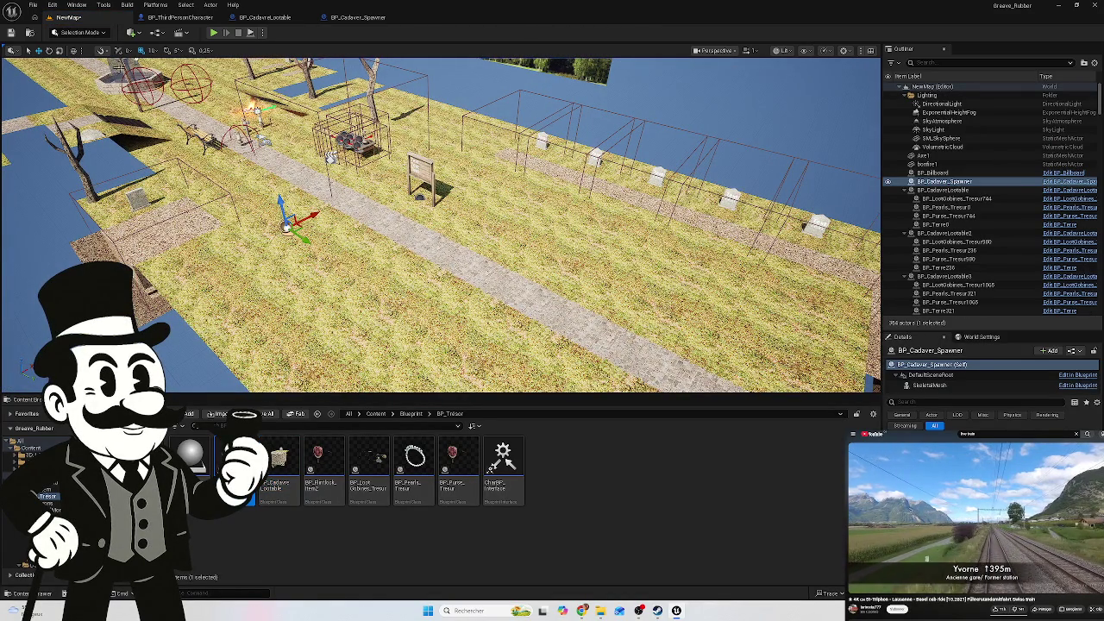
Play-test the graveyard level, then stop and open BP_Cadaver_Lootable
left_click(215, 33)
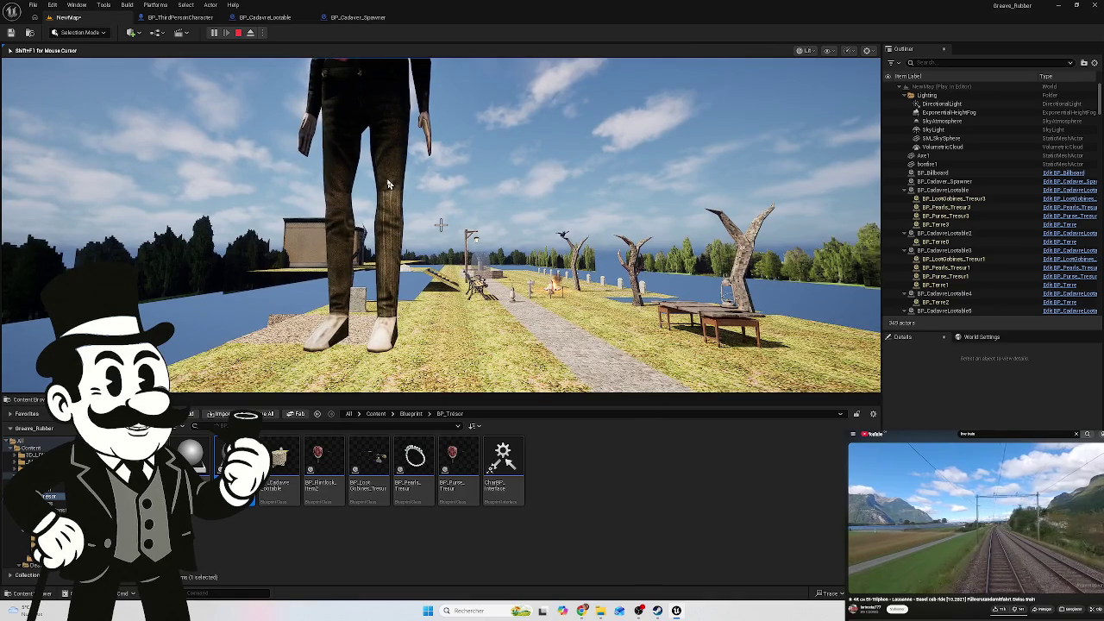
key("Escape")
left_click(288, 19)
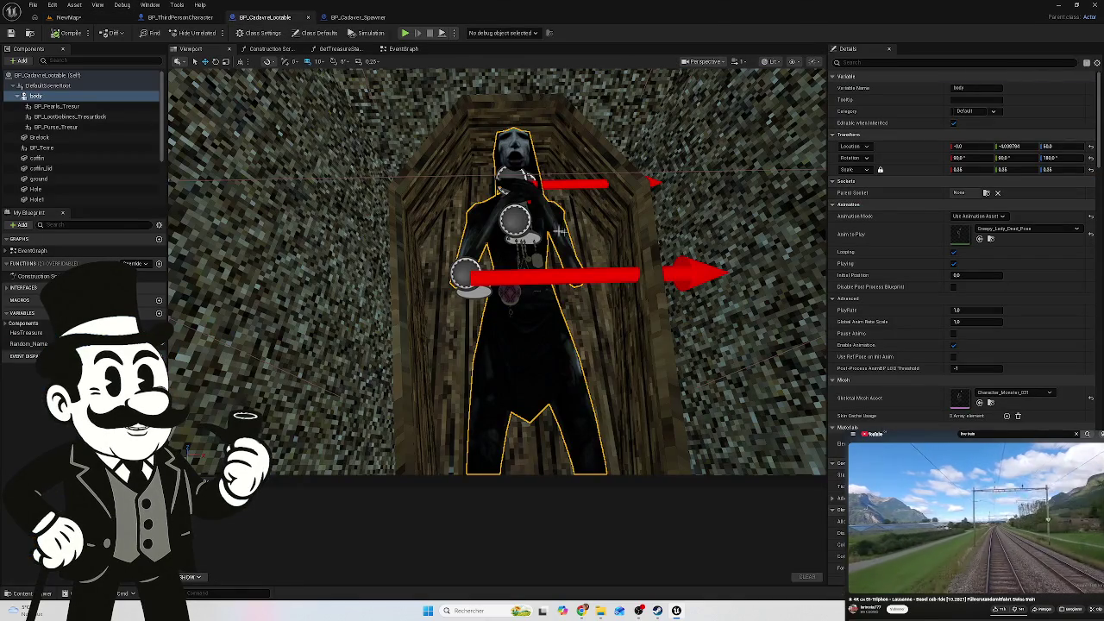
Select the body component in BP_Cadaver_Lootable and compile it, then go to BP_Cadaver_Spawner
mouse_move(591, 220)
left_mouse_down()
mouse_move(592, 156)
mouse_move(604, 363)
mouse_move(621, 259)
mouse_move(630, 470)
mouse_move(623, 293)
mouse_move(617, 345)
mouse_move(623, 336)
left_mouse_up()
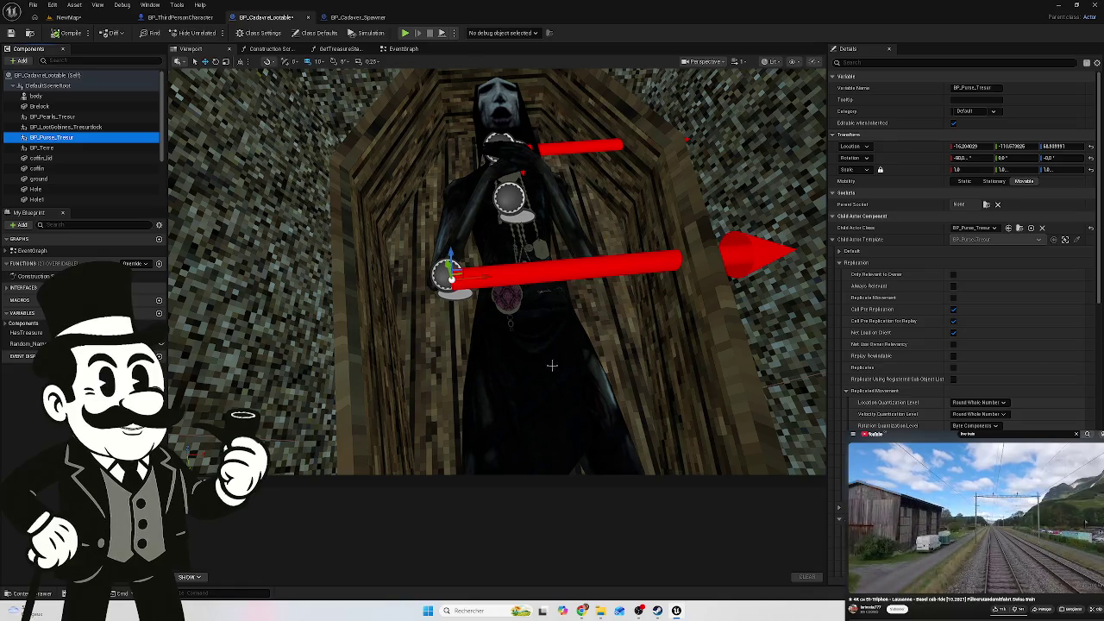
key("Delete")
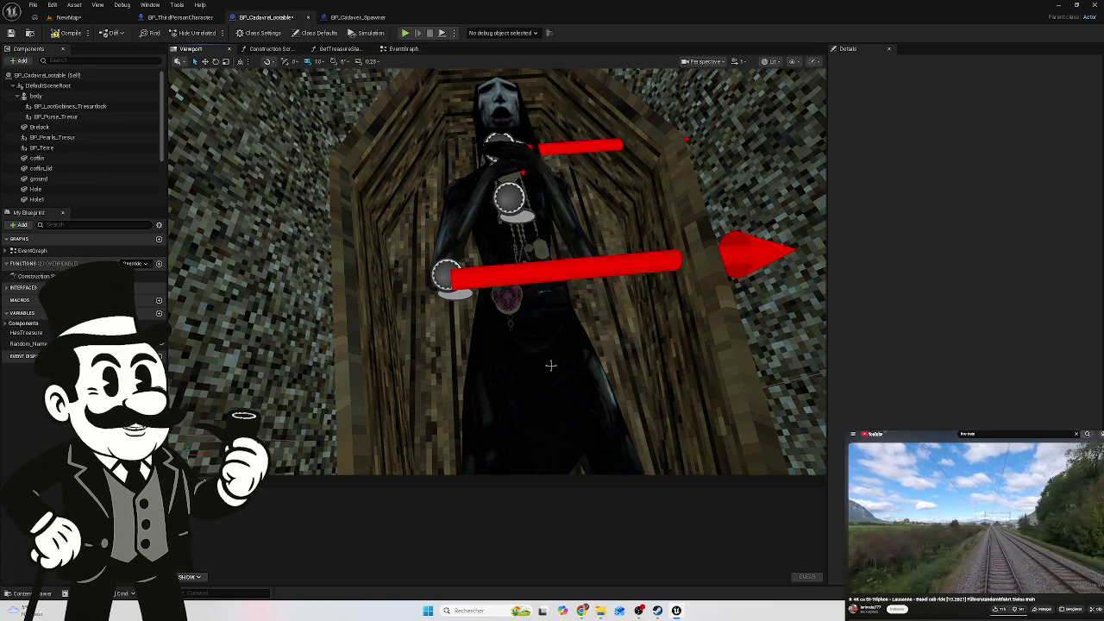
left_click(103, 95)
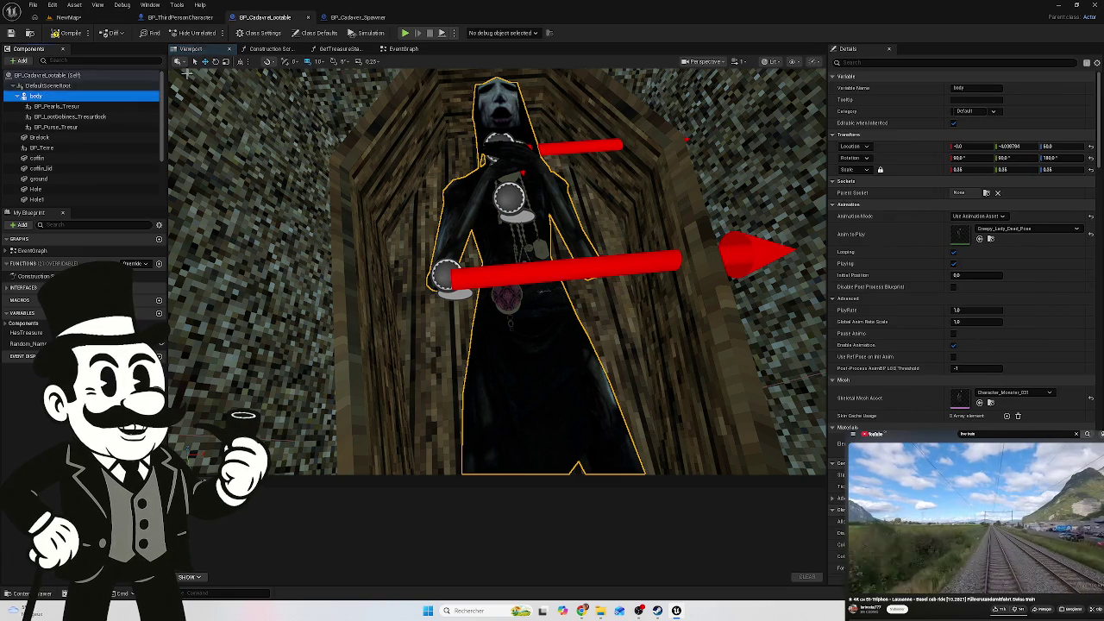
left_click(69, 33)
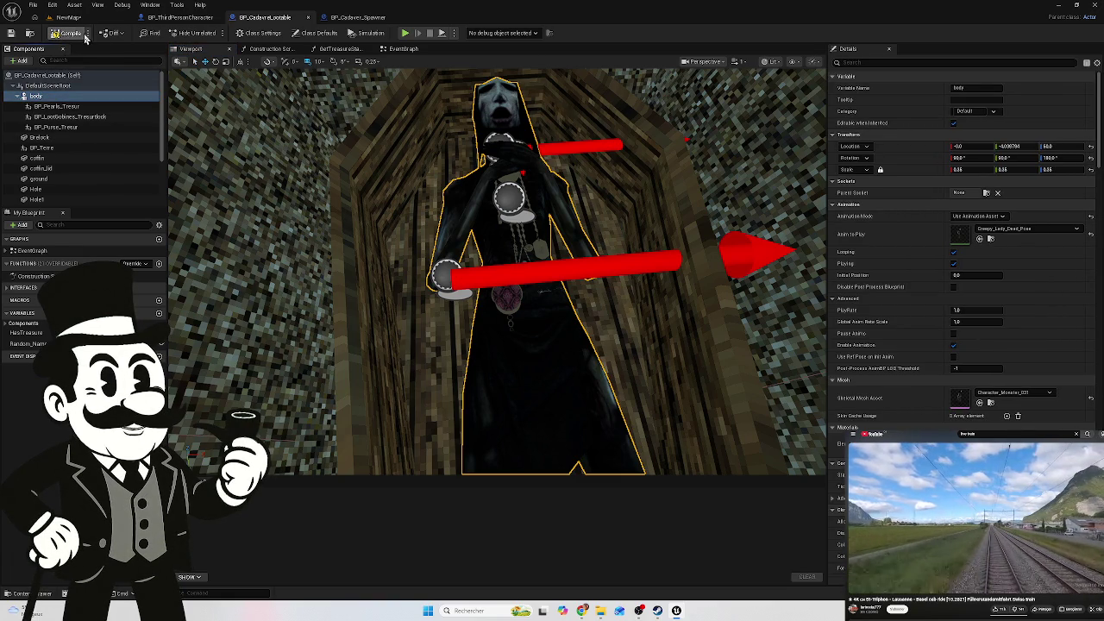
left_click(380, 19)
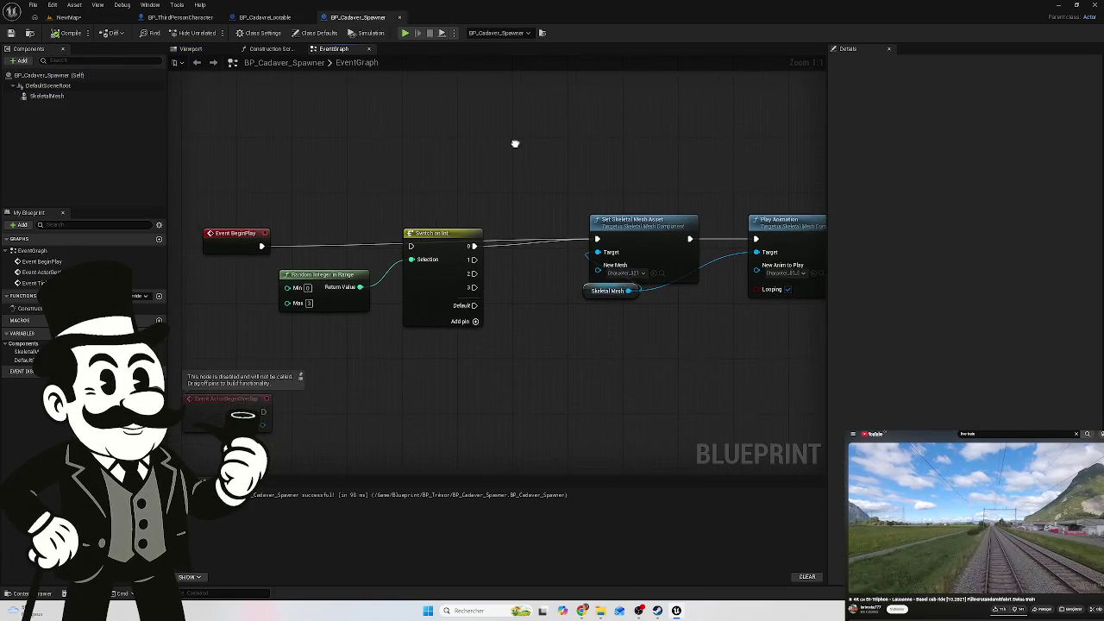
Inspect the lootable cadaver's event graph: Event BeginPlay, Delay, Branch, SHUFFLE and Set Text nodes
mouse_move(694, 155)
left_mouse_down()
mouse_move(509, 258)
mouse_move(292, 311)
left_mouse_up()
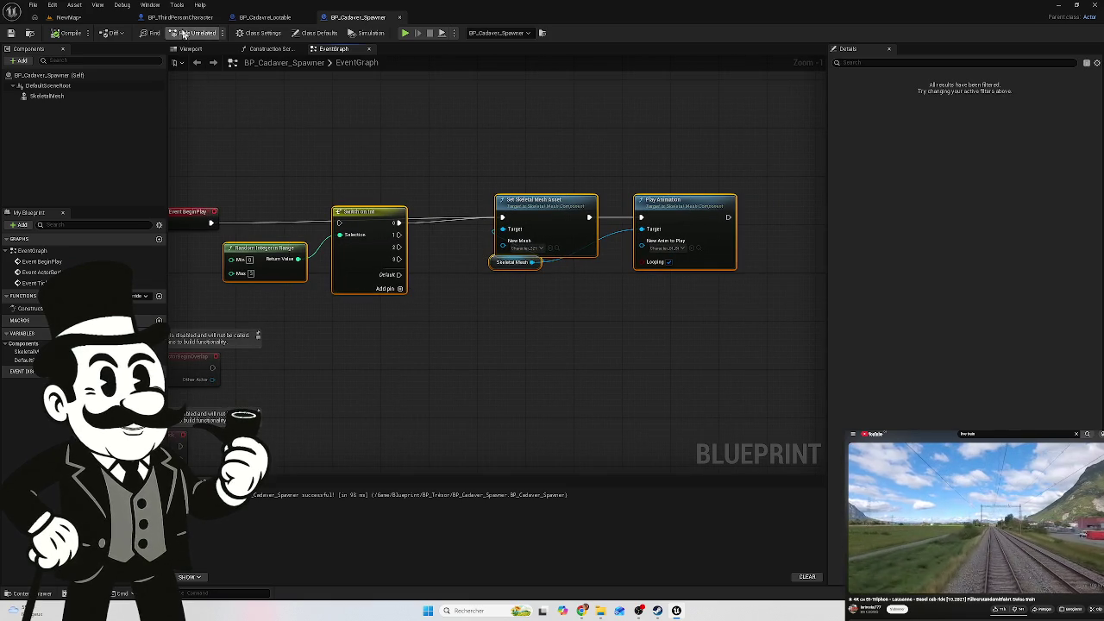
left_click(269, 18)
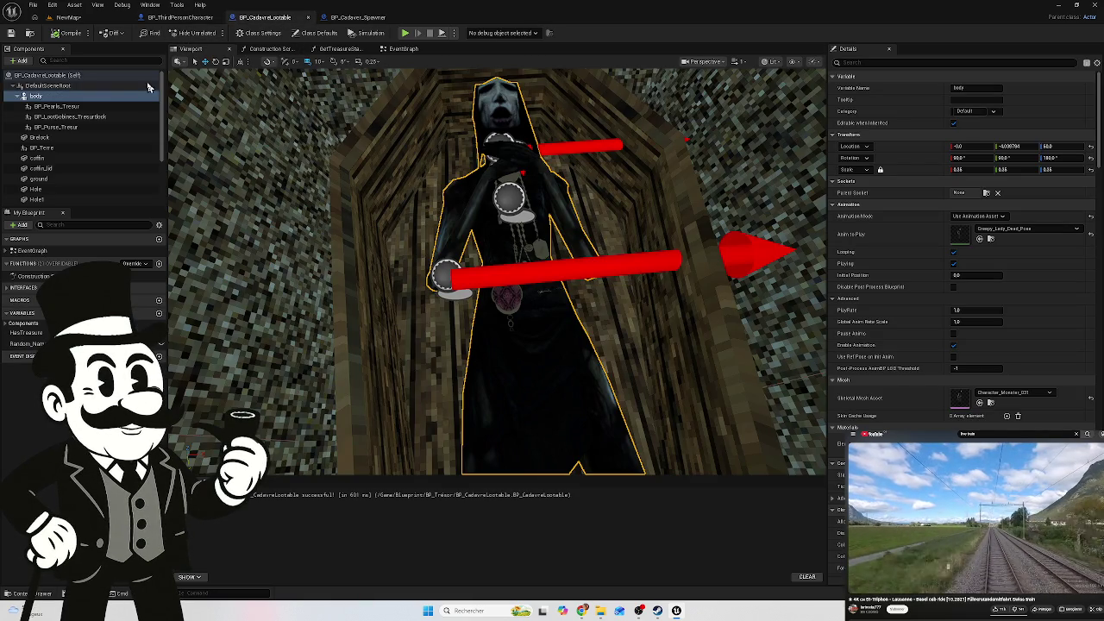
left_click(401, 49)
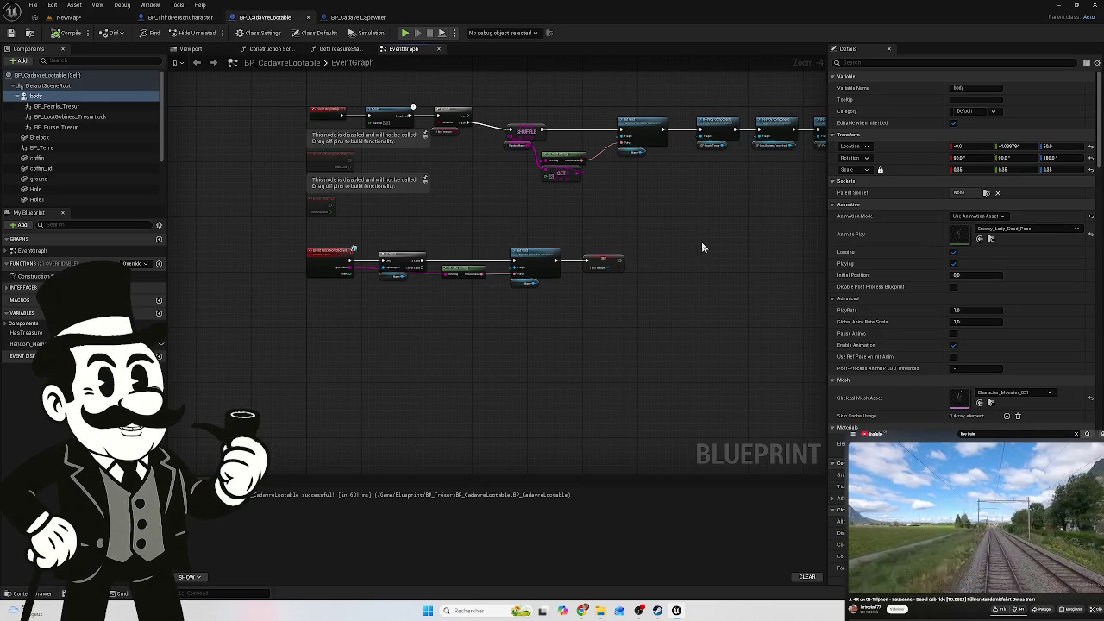
scroll(699, 318, "up", 1)
scroll(460, 147, "up", 4)
mouse_move(451, 160)
left_mouse_down()
mouse_move(385, 164)
mouse_move(579, 205)
mouse_move(419, 173)
mouse_move(375, 178)
left_mouse_up()
scroll(374, 178, "down", 3)
scroll(371, 203, "up", 3)
left_click_drag(379, 205, 391, 205)
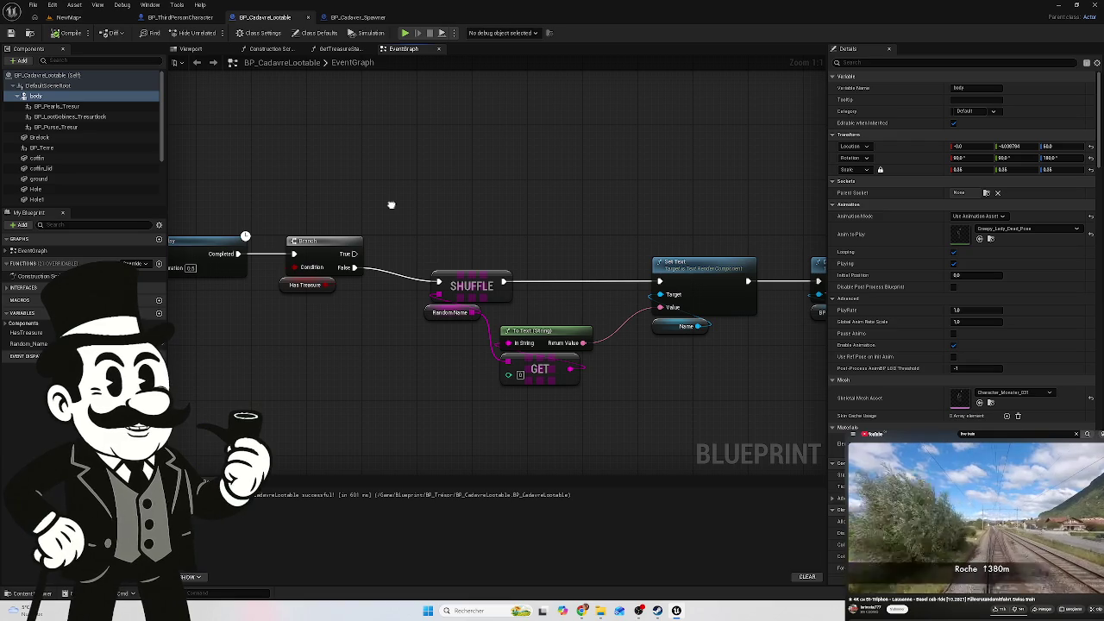
left_click_drag(391, 205, 579, 214)
scroll(578, 214, "down", 1)
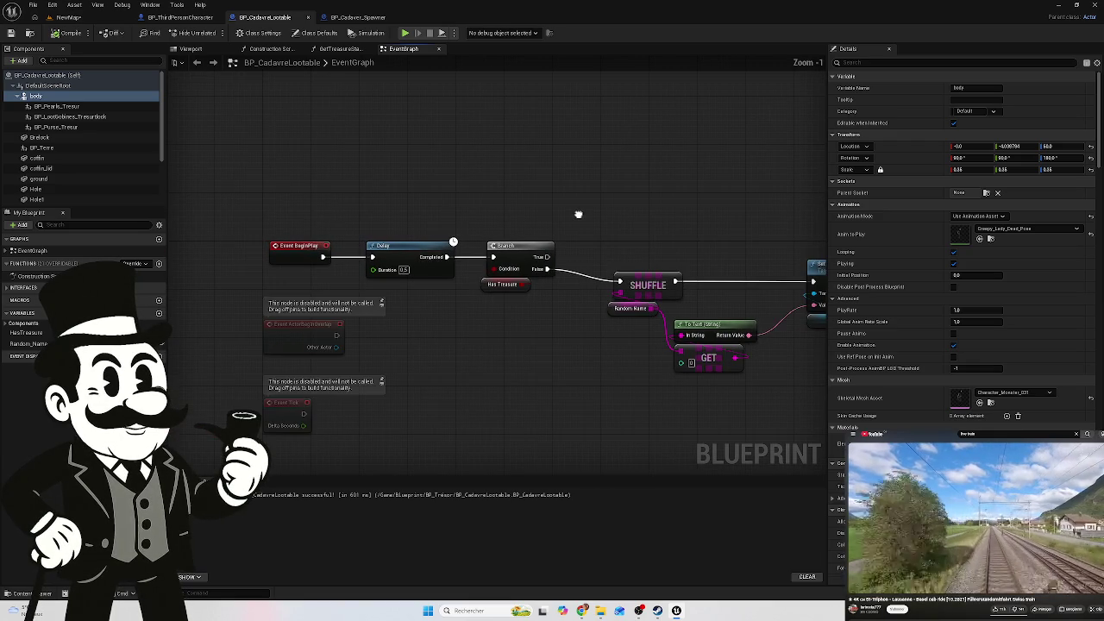
scroll(579, 213, "up", 1)
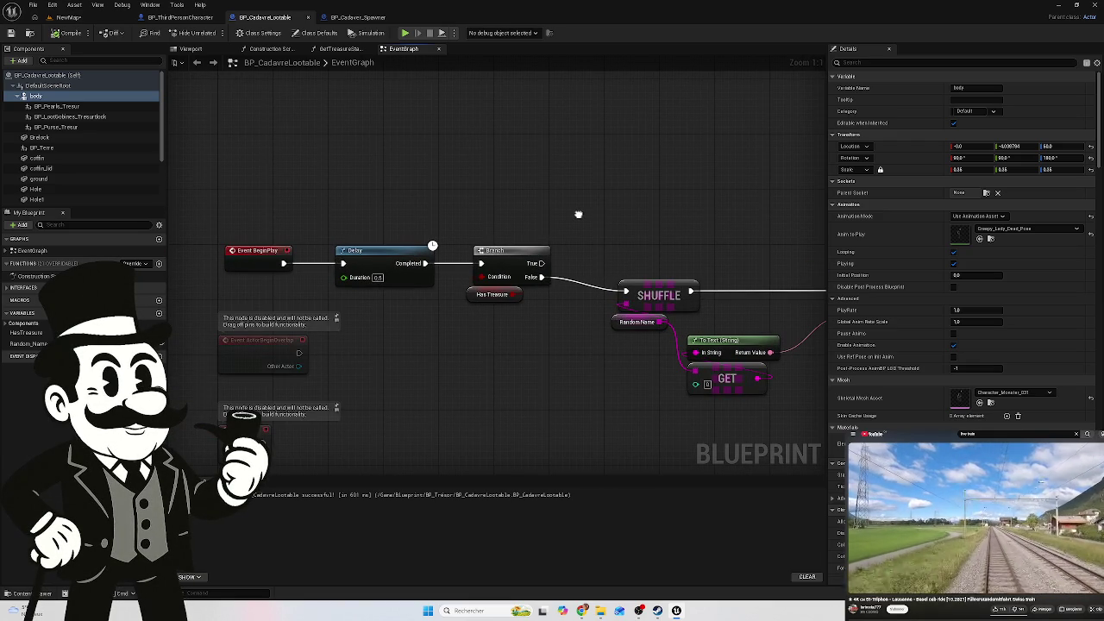
Browse the spawner and player character blueprints, ending on the lootable cadaver's coffin preview
left_click(366, 21)
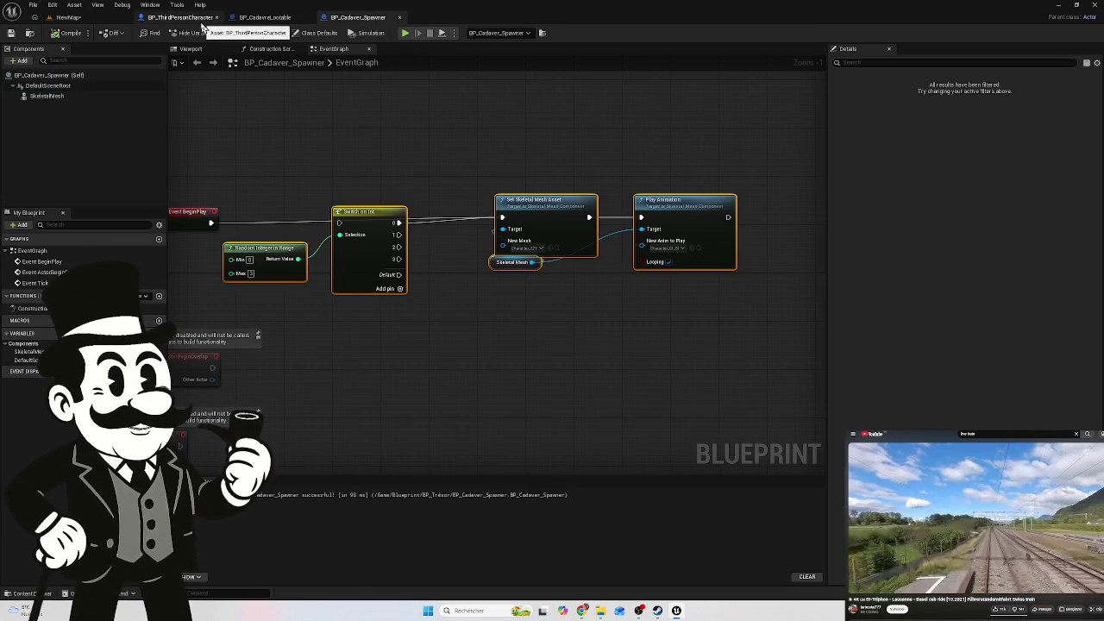
left_click(182, 18)
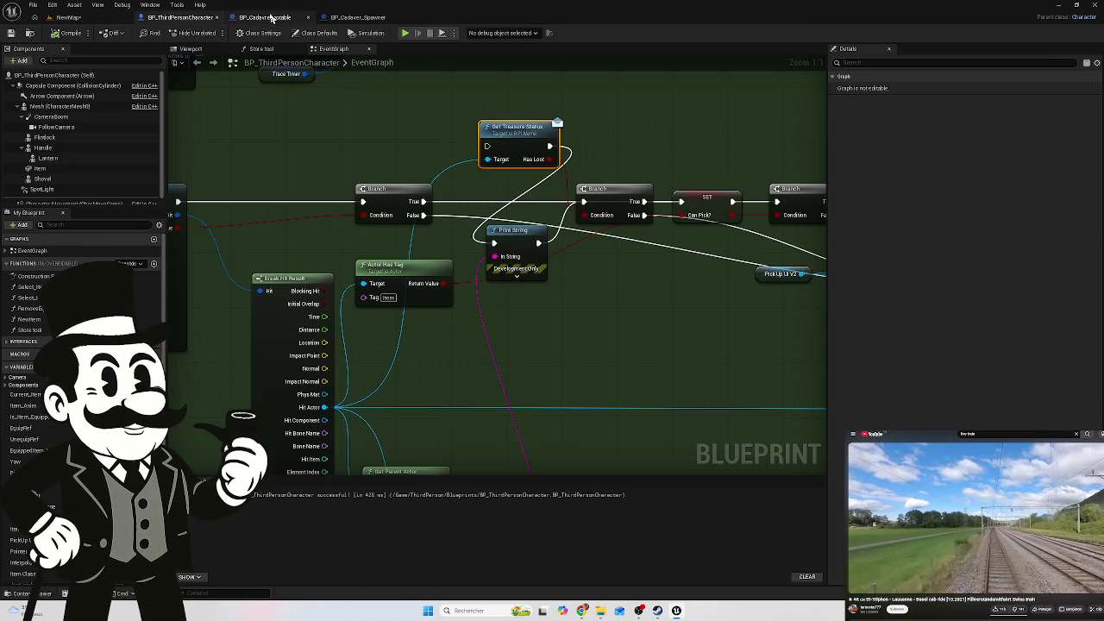
left_click(265, 18)
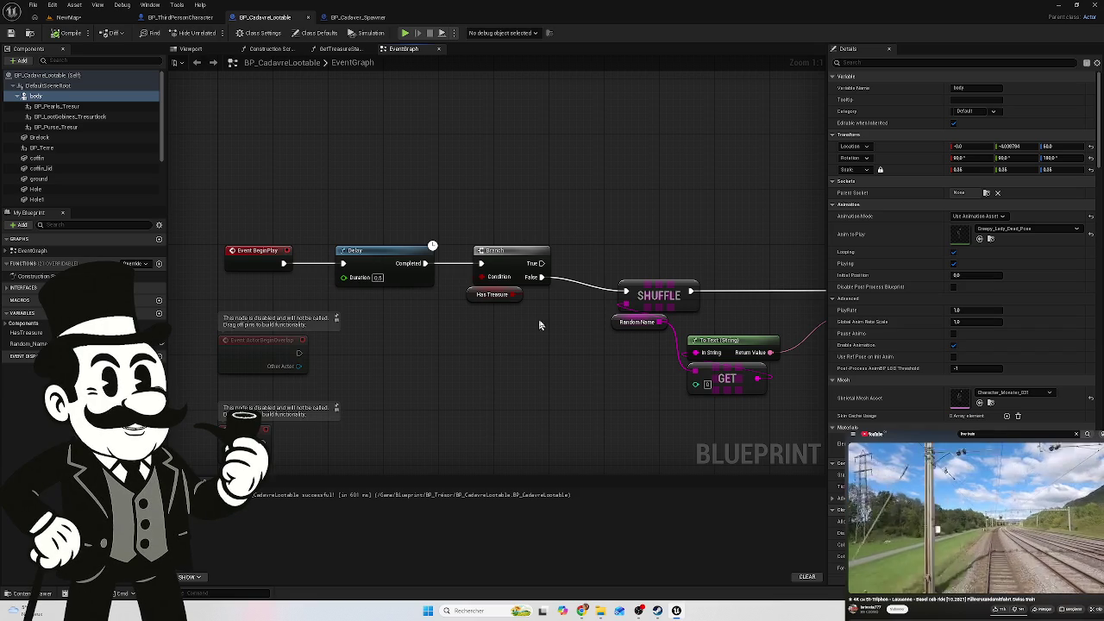
scroll(555, 326, "down", 4)
left_click_drag(426, 259, 424, 258)
left_click(343, 15)
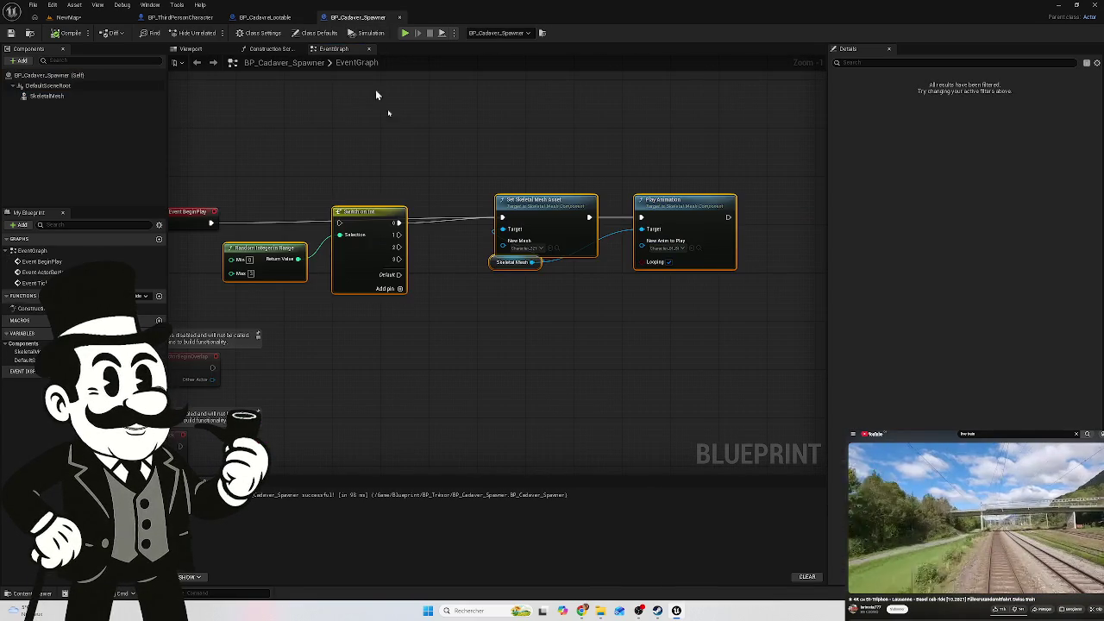
left_click_drag(371, 179, 462, 204)
left_click(69, 18)
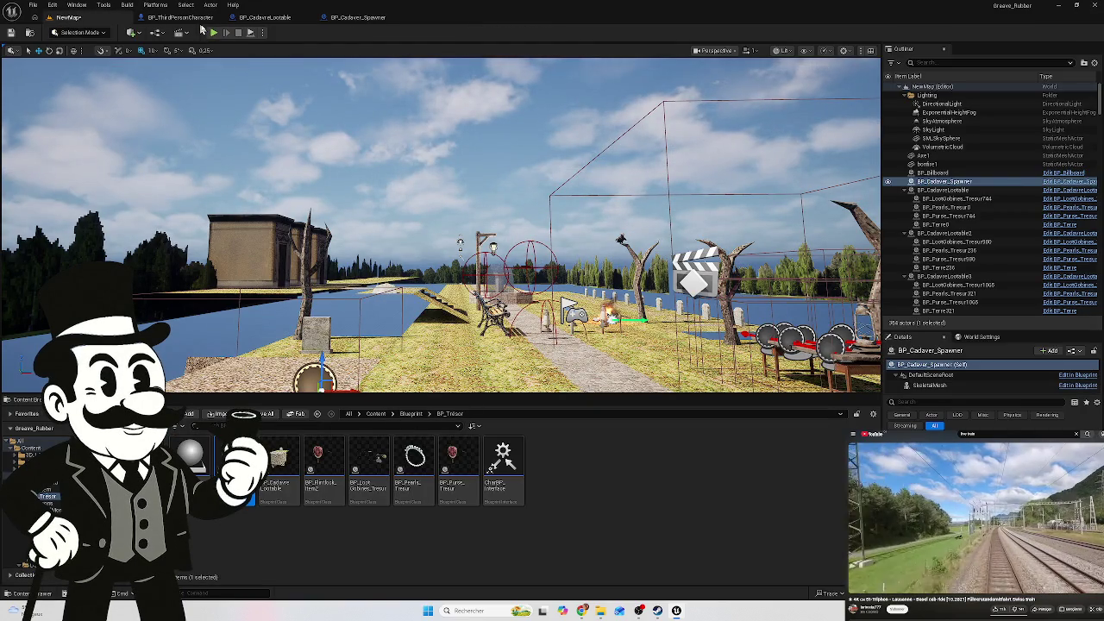
left_click(191, 18)
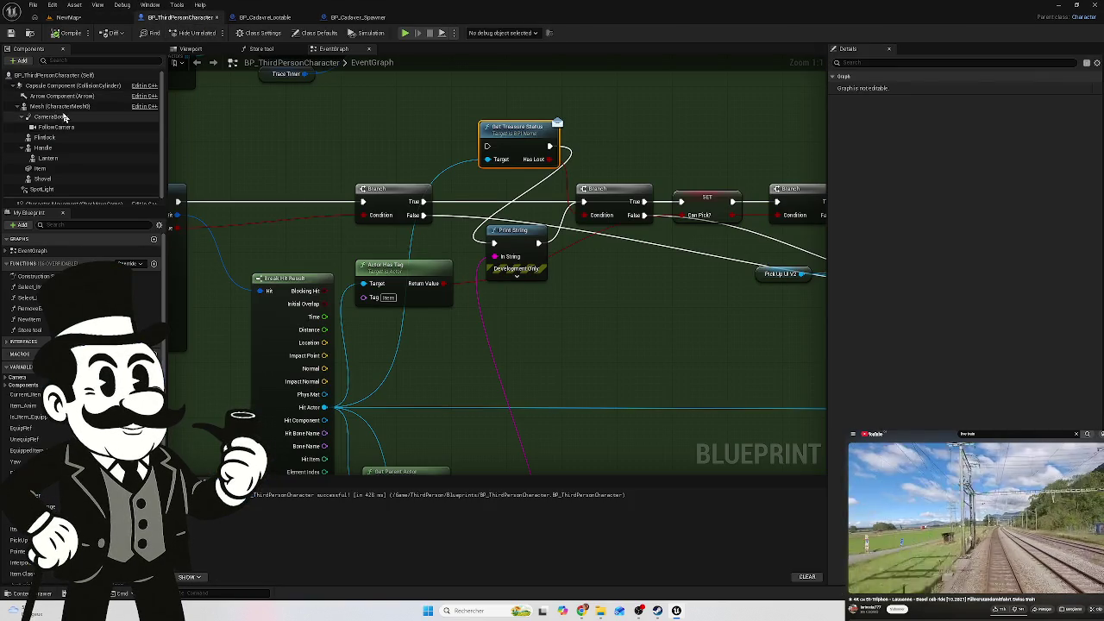
left_click(193, 50)
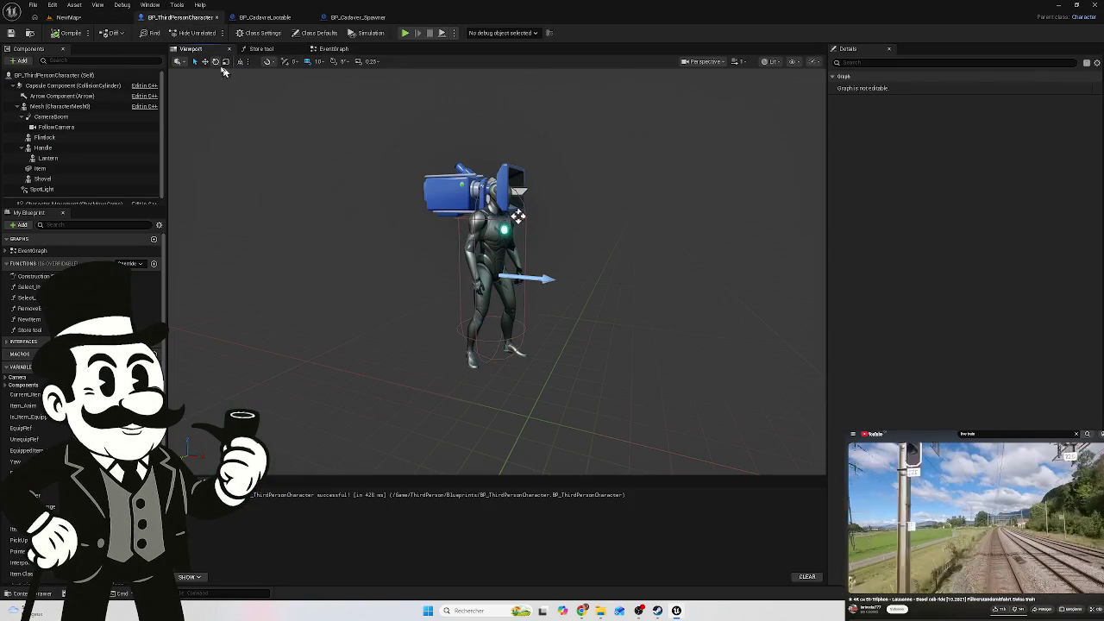
left_click(296, 19)
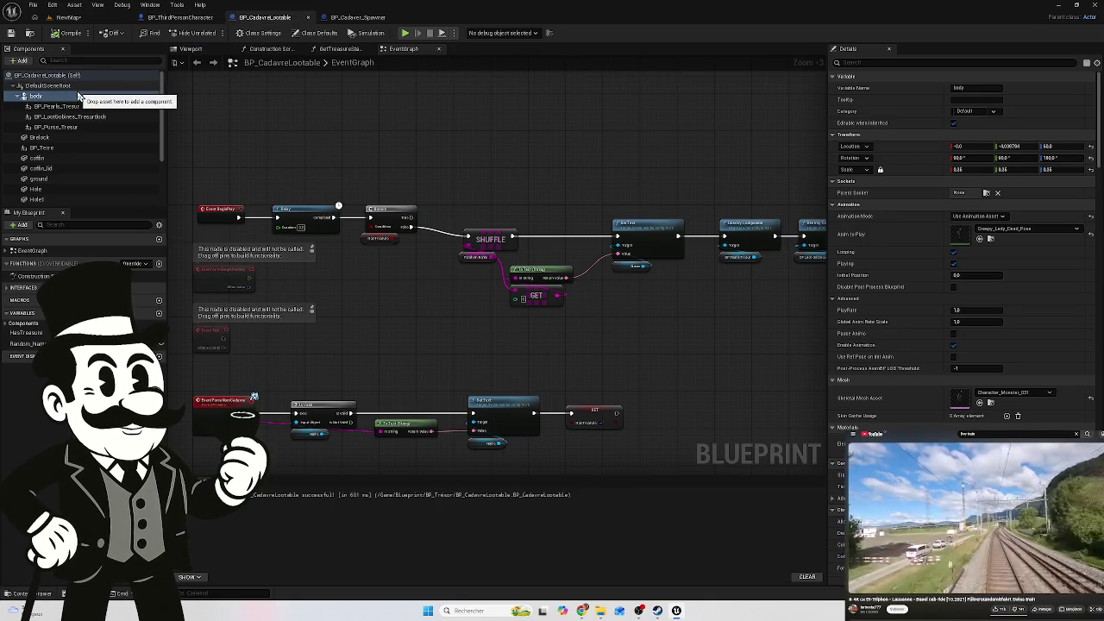
left_click(193, 49)
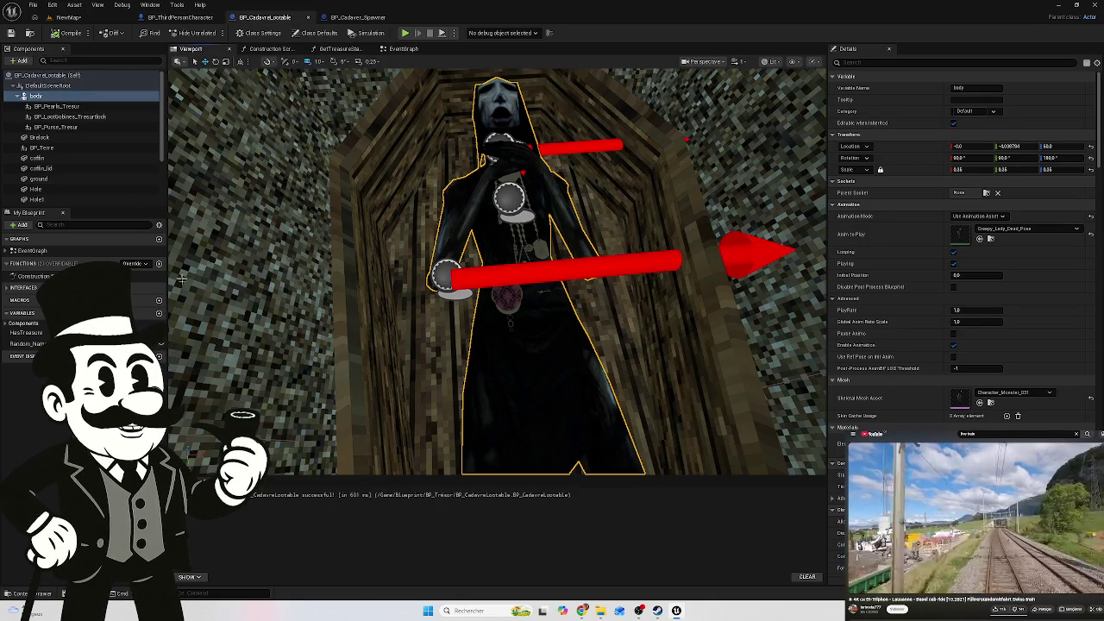
left_click(46, 593)
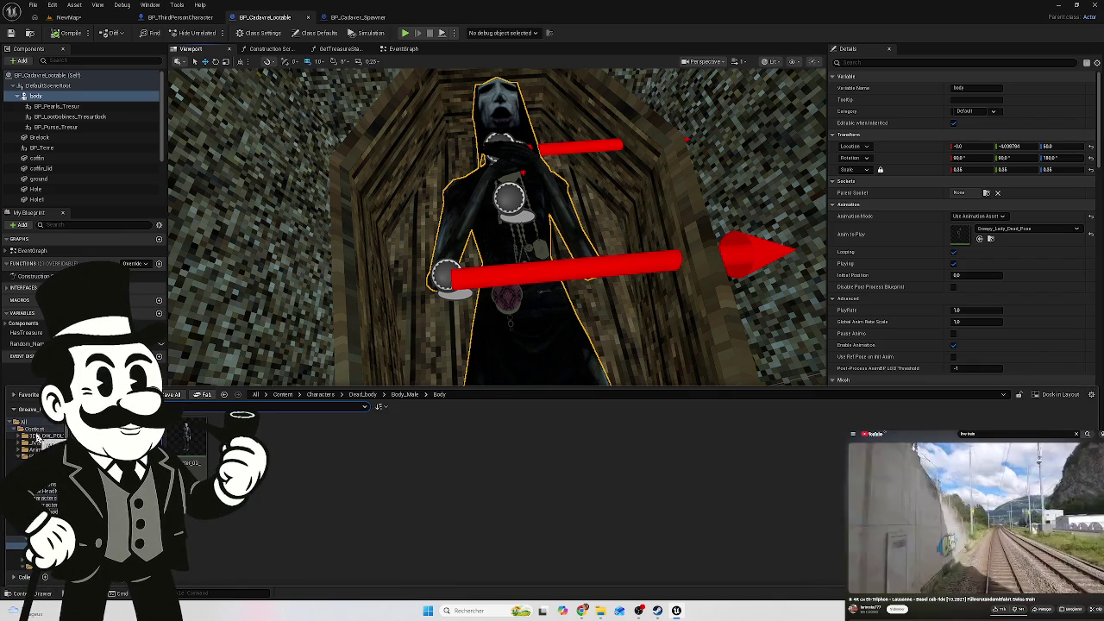
left_click(42, 430)
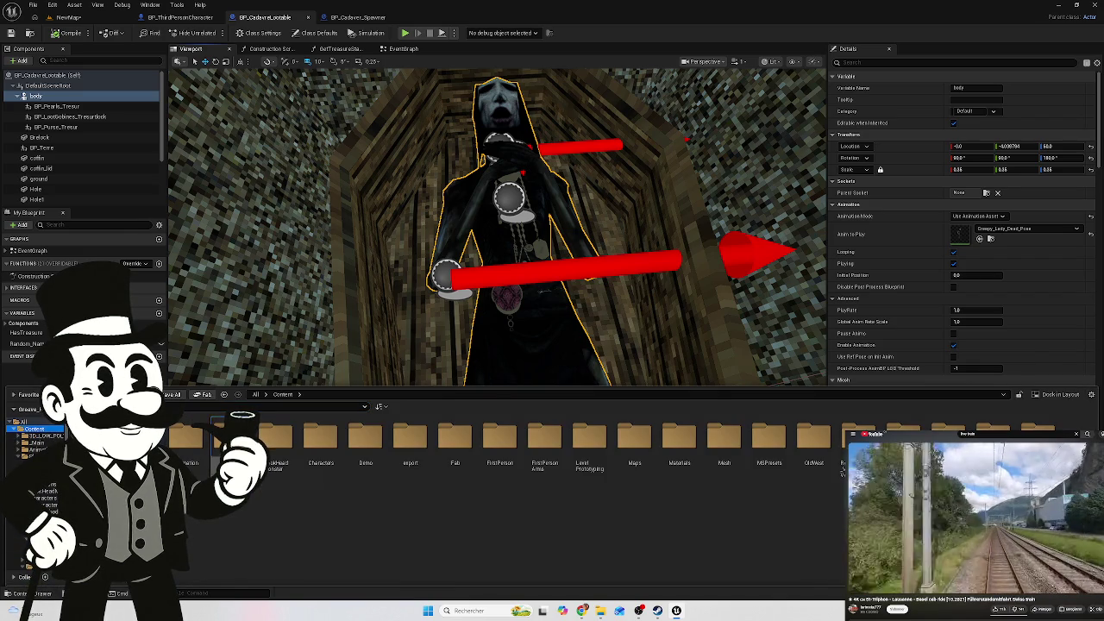
double_click(223, 435)
double_click(183, 448)
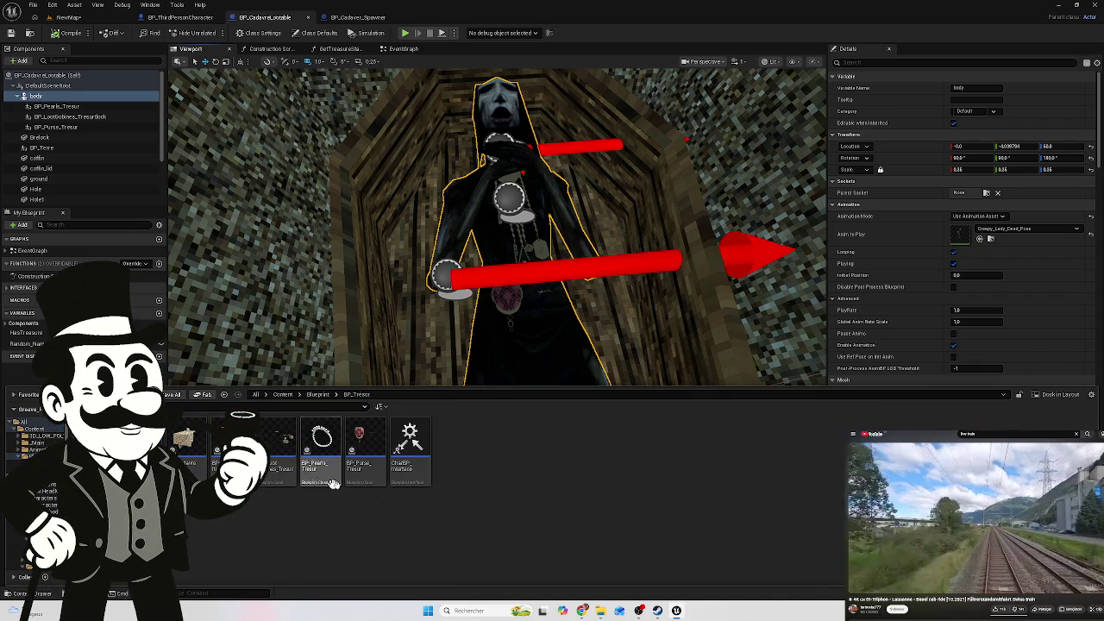
mouse_move(228, 448)
left_mouse_down()
mouse_move(484, 302)
mouse_move(488, 380)
mouse_move(448, 404)
left_mouse_up()
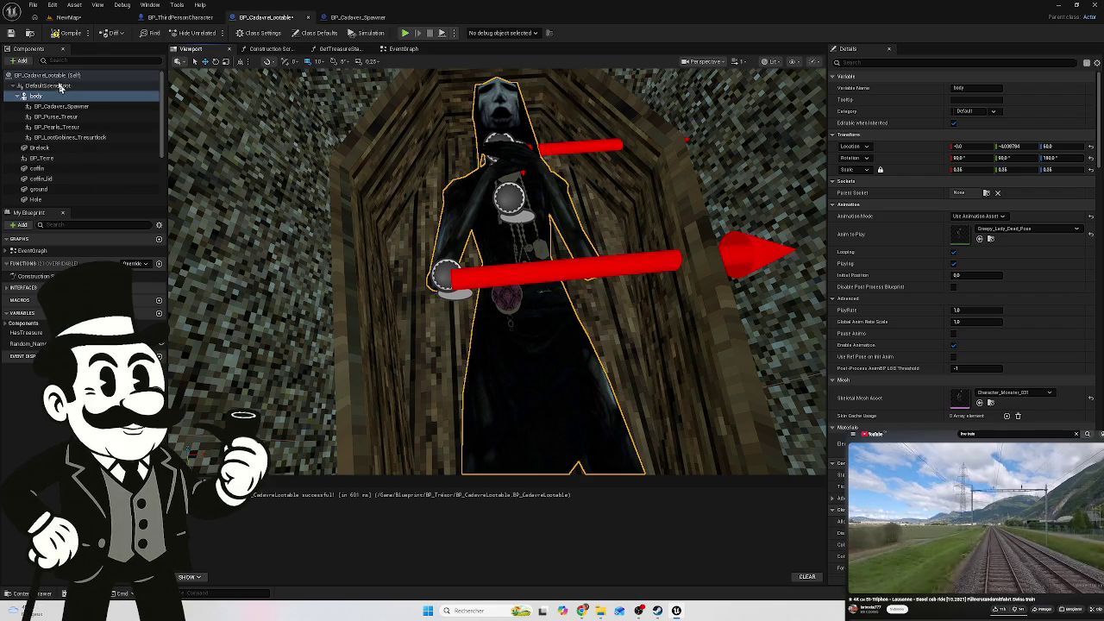
scroll(83, 175, "down", 2)
scroll(86, 187, "down", 2)
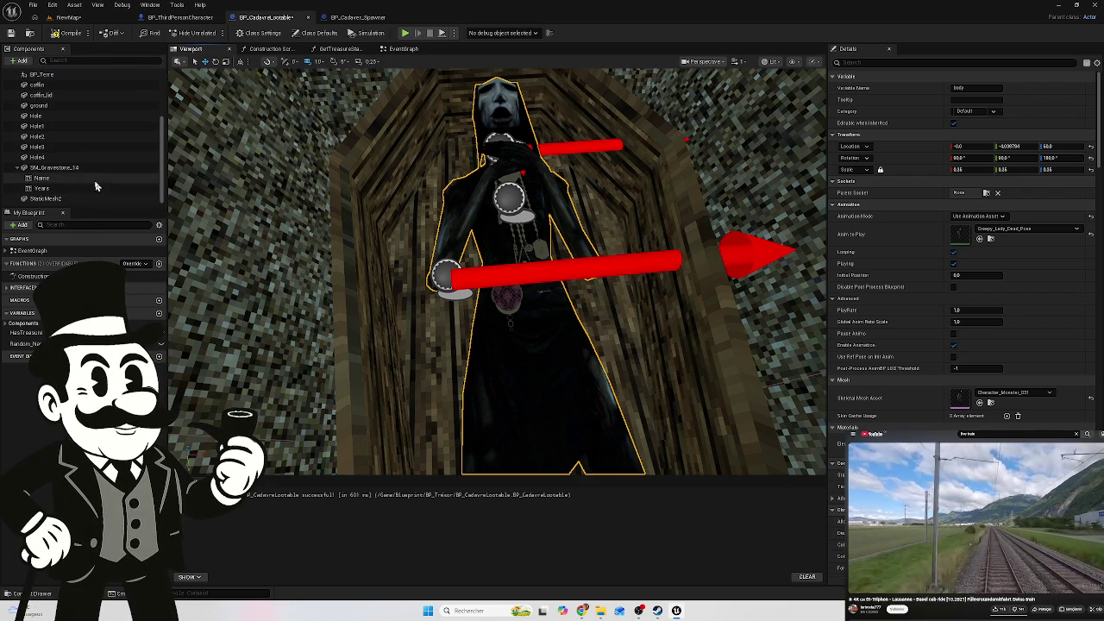
scroll(94, 186, "up", 2)
scroll(91, 185, "down", 2)
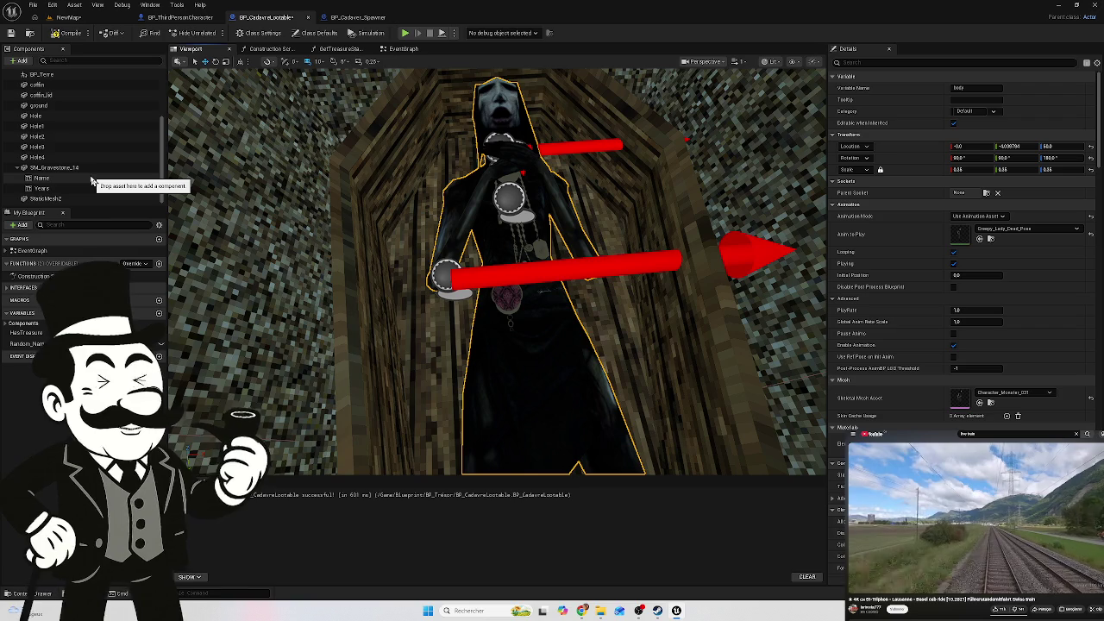
scroll(90, 182, "up", 3)
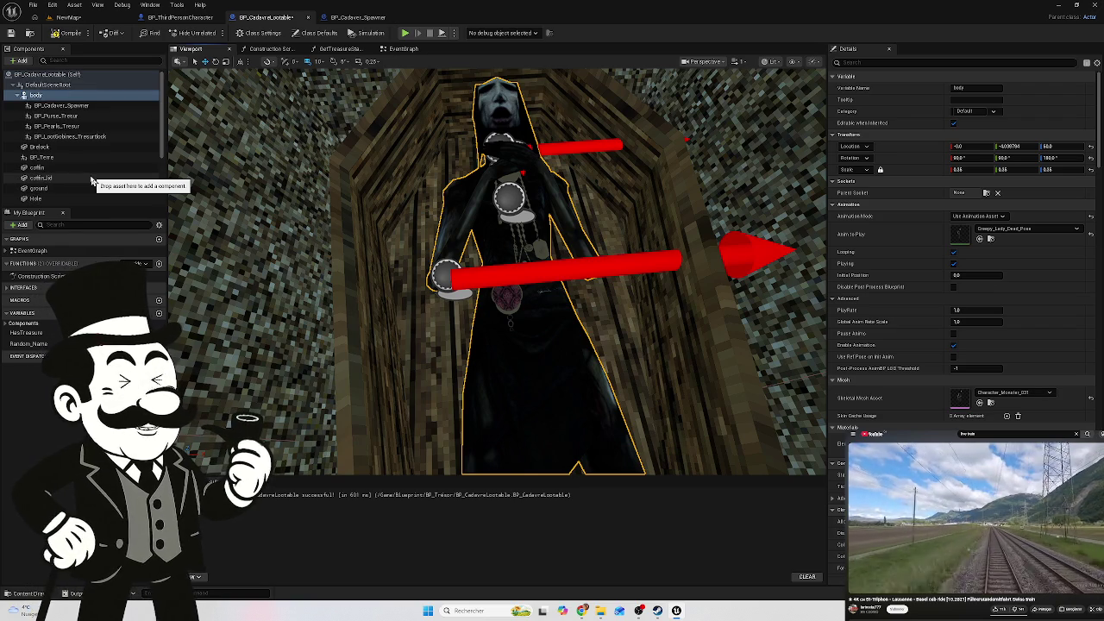
mouse_move(92, 181)
left_mouse_down()
mouse_move(78, 98)
mouse_move(83, 163)
left_mouse_up()
scroll(349, 233, "down", 10)
scroll(350, 234, "up", 10)
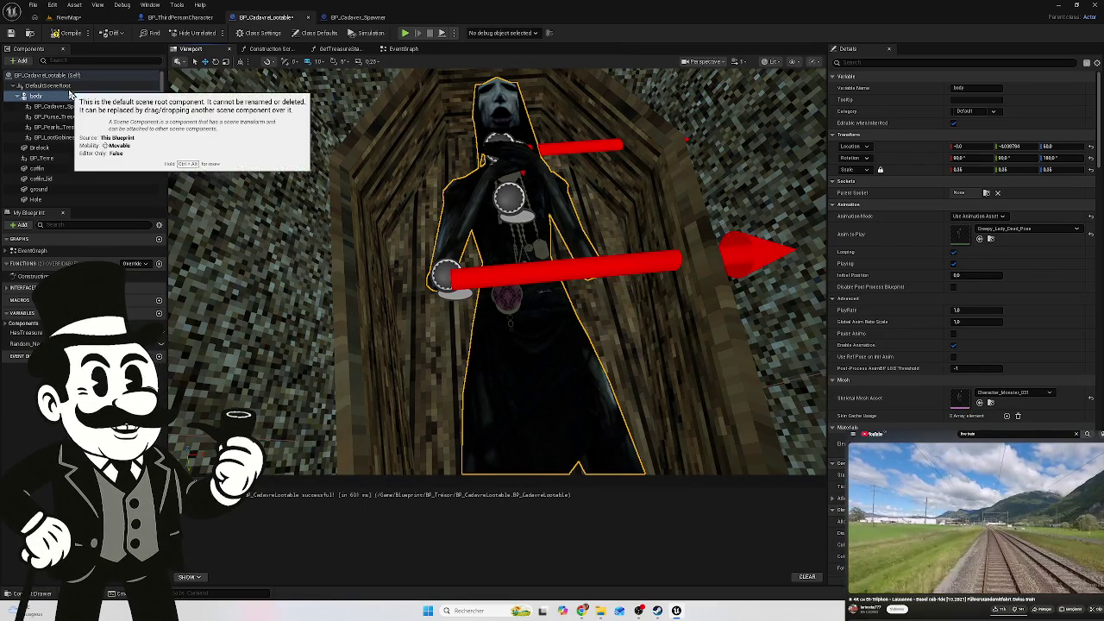
Detach BP_Cadaver_Spawner from the body and check the grid snap size options
left_click_drag(74, 106, 75, 104)
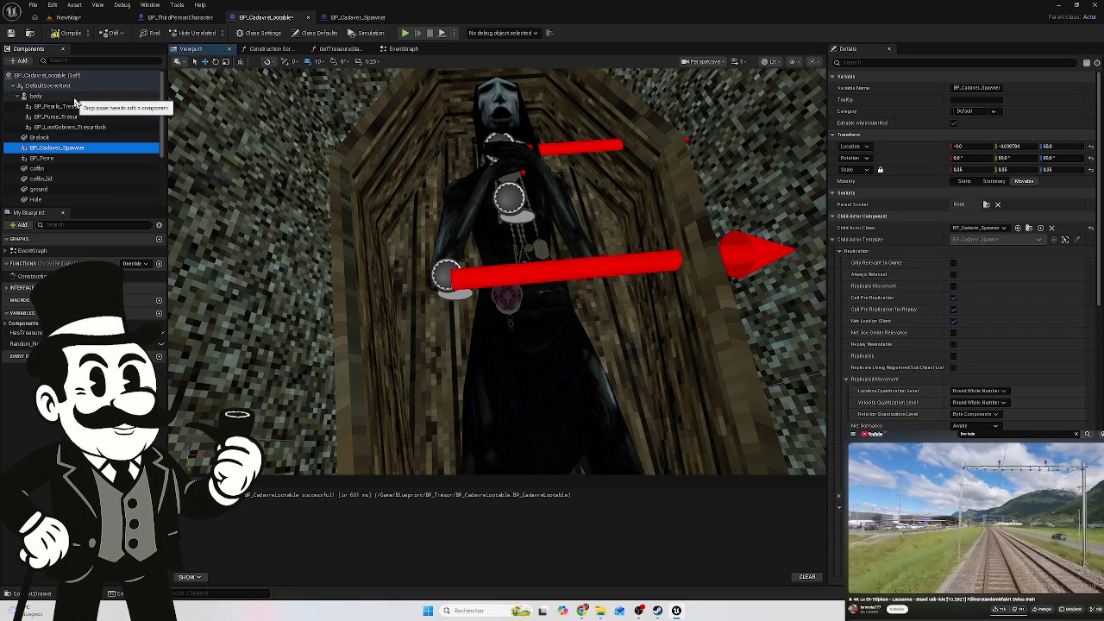
double_click(62, 148)
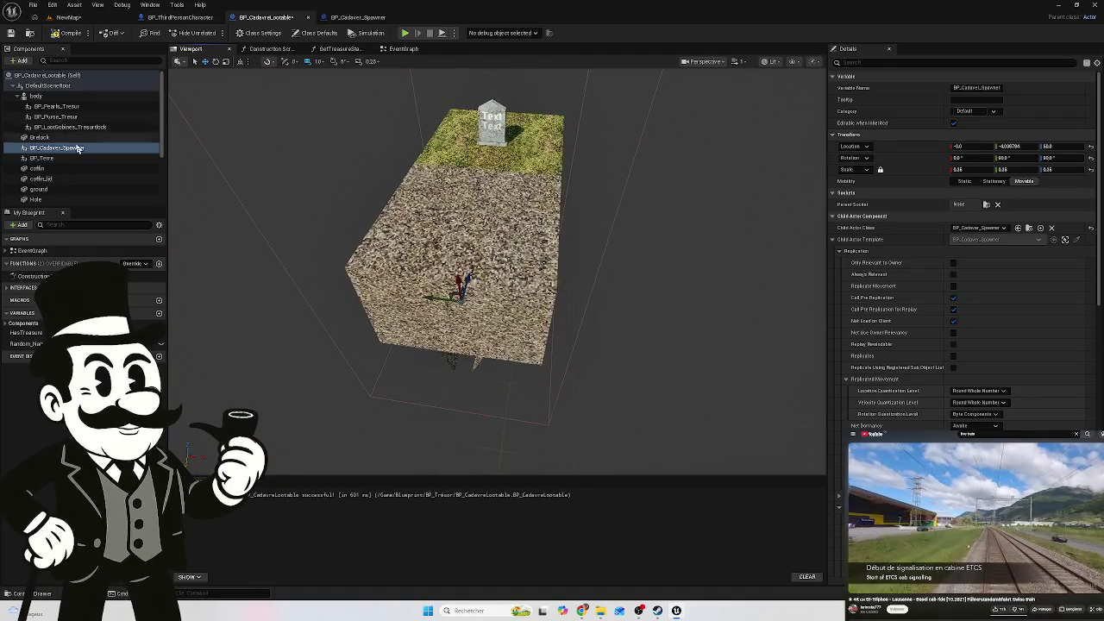
left_click(320, 61)
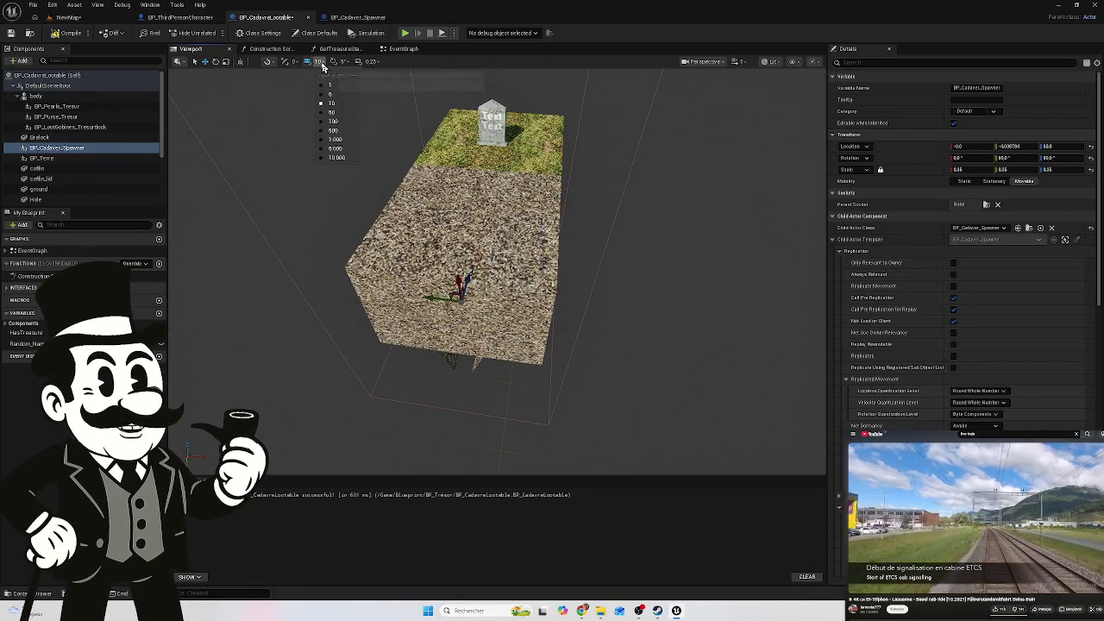
left_click(344, 123)
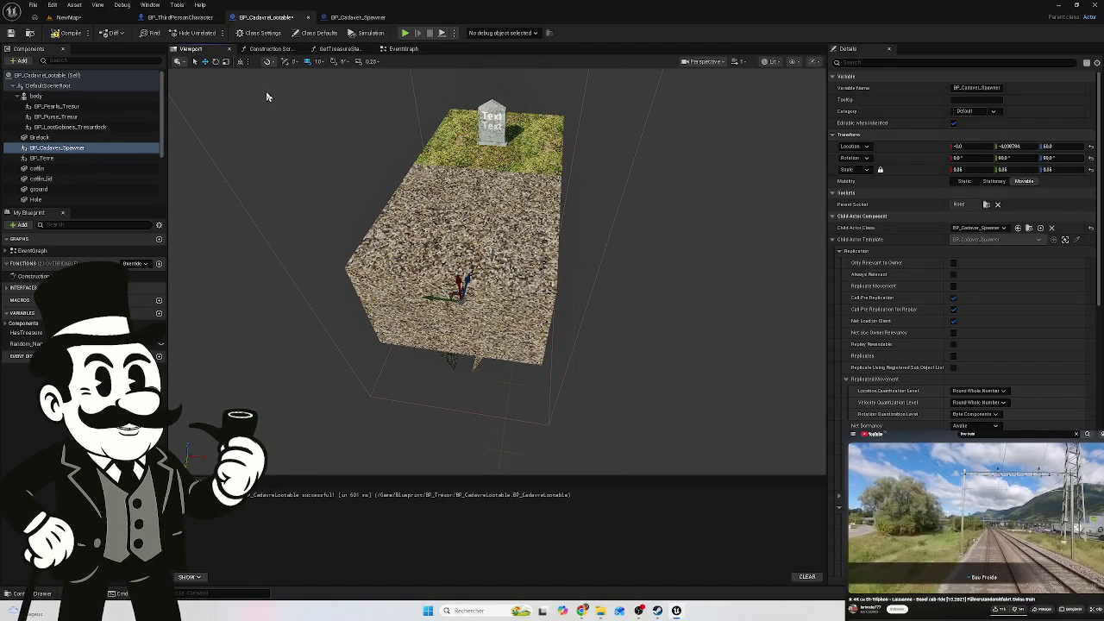
scroll(430, 126, "up", 8)
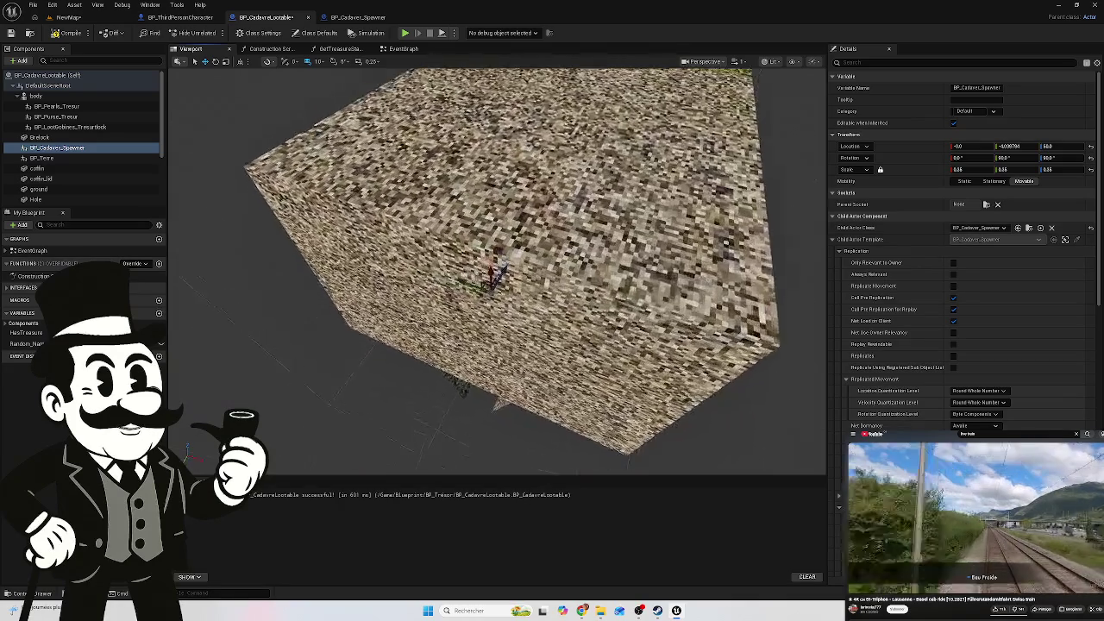
scroll(431, 126, "down", 4)
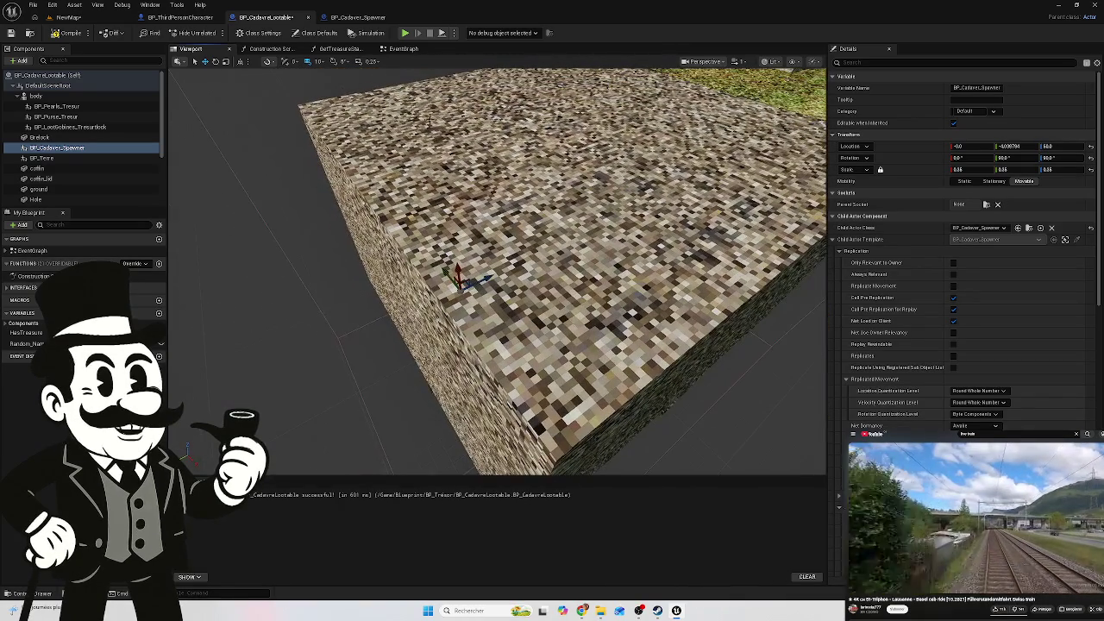
left_click(320, 63)
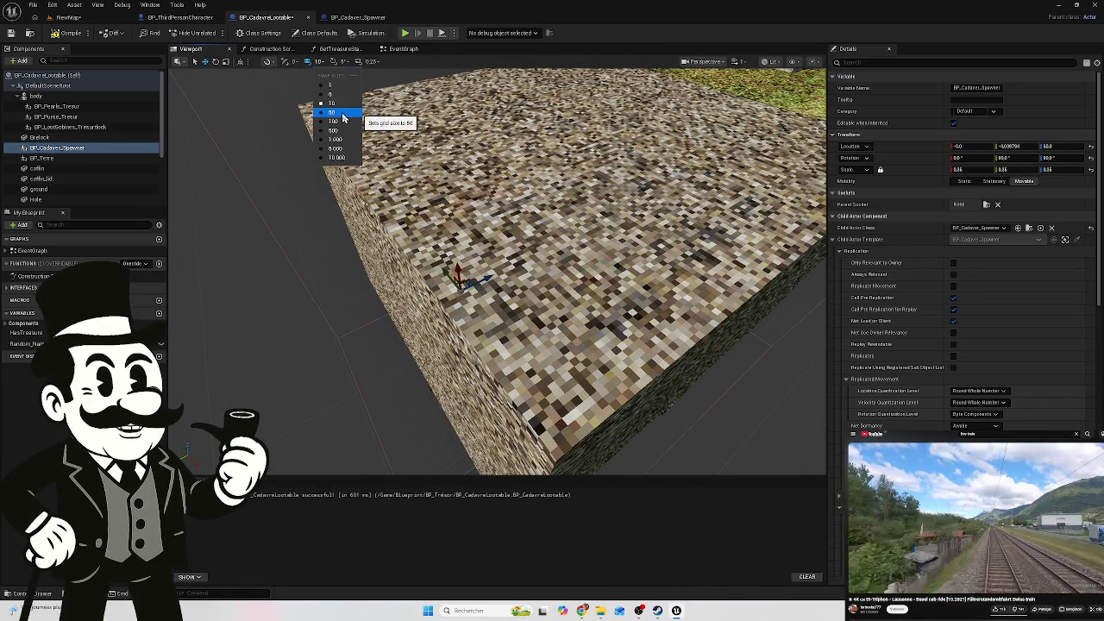
left_click(320, 63)
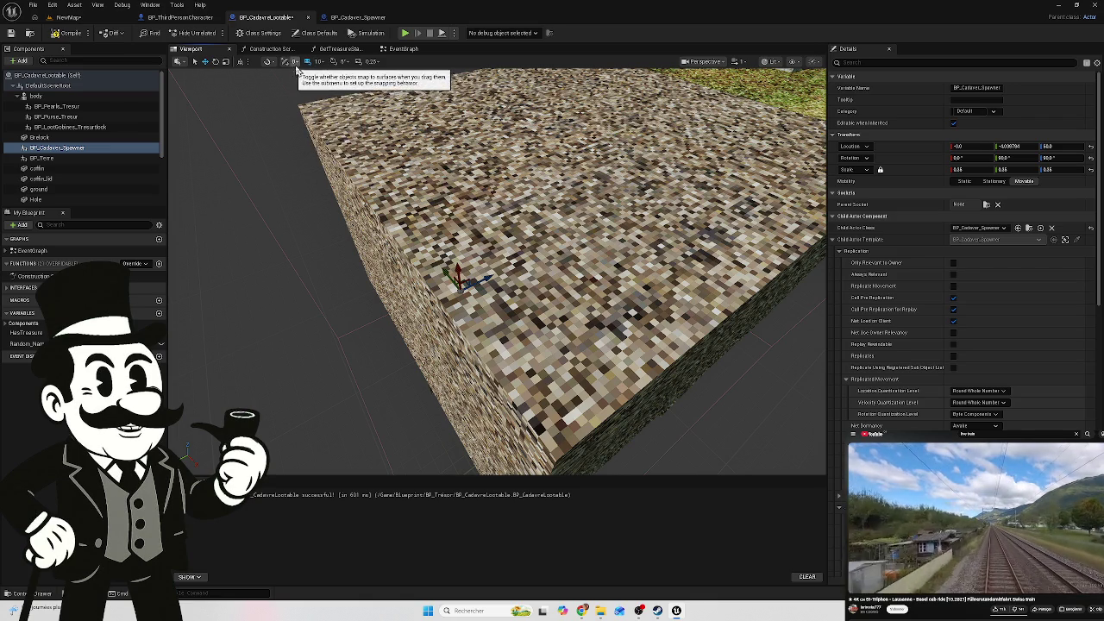
Set rotation snapping to 90° and frame the BP_Terre ground piece
left_click(345, 62)
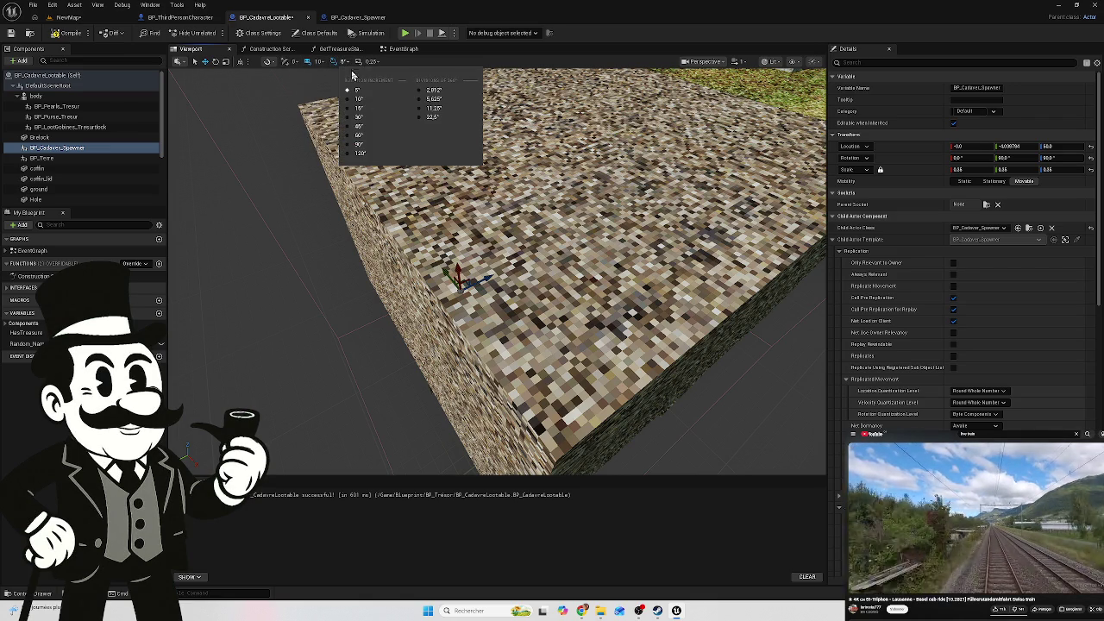
left_click(349, 145)
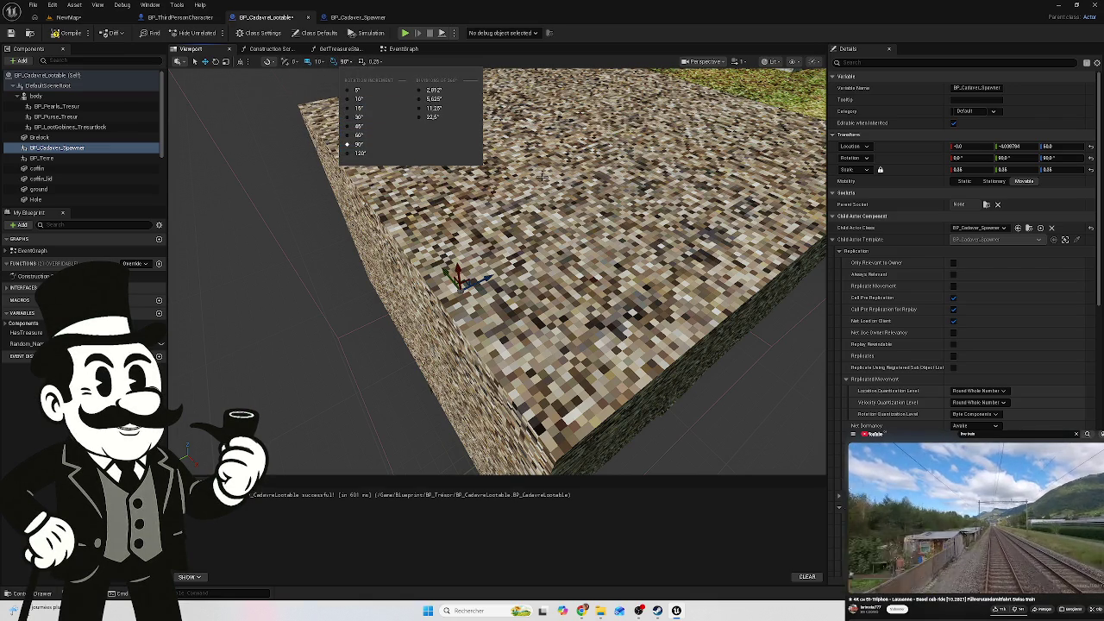
left_click(526, 171)
key("f")
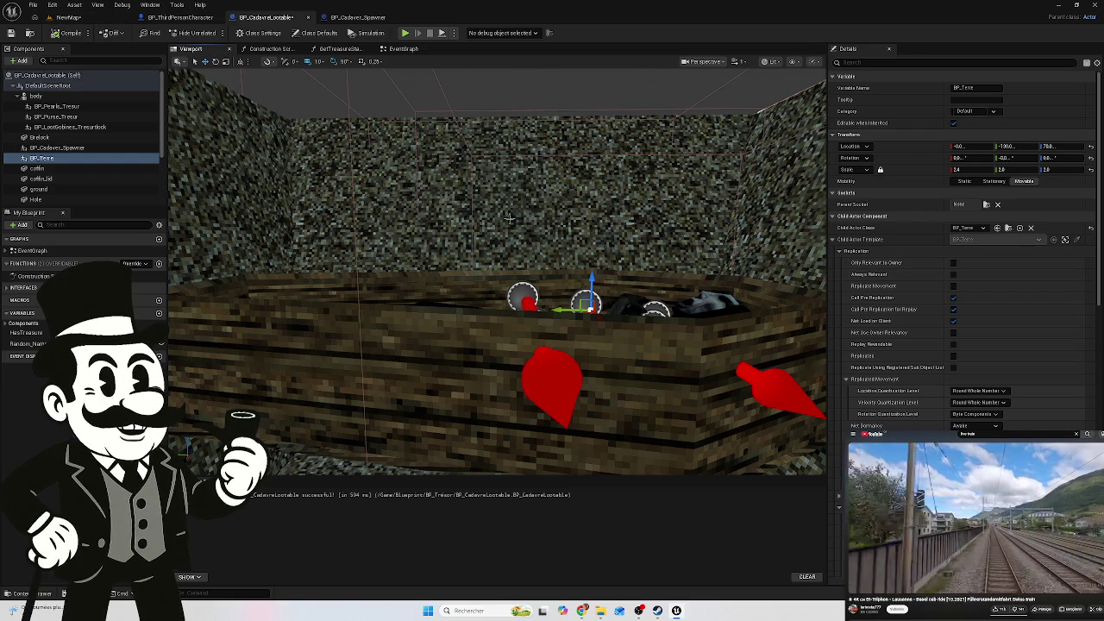
Pitch the BP_Cadaver_Spawner component 180° so the corpse lies inside the coffin
left_click(69, 148)
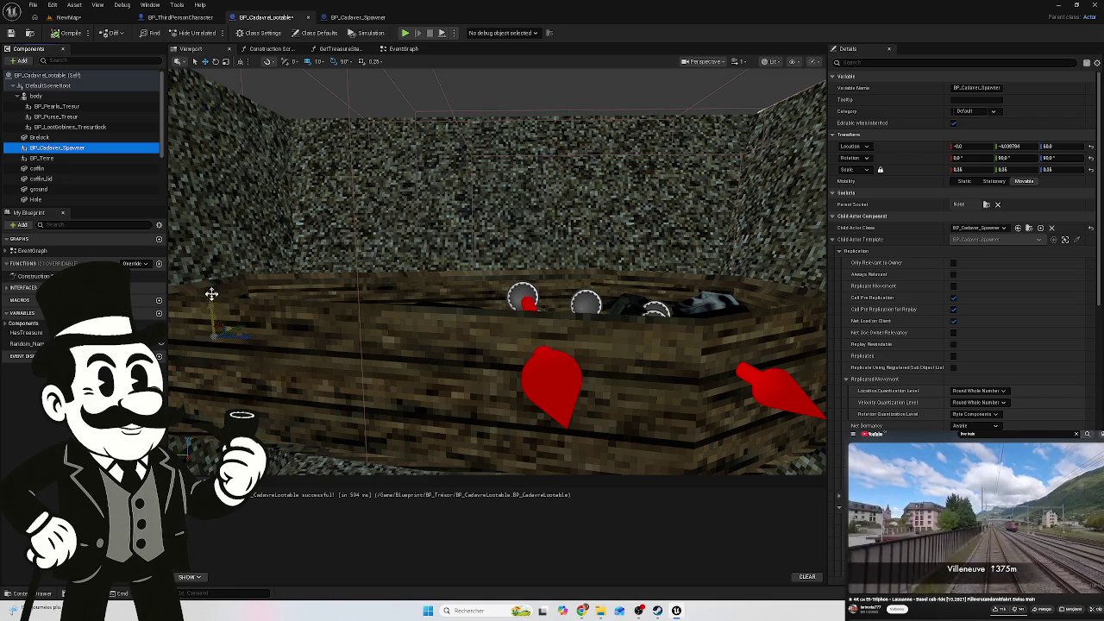
left_click(72, 148)
left_click(205, 314)
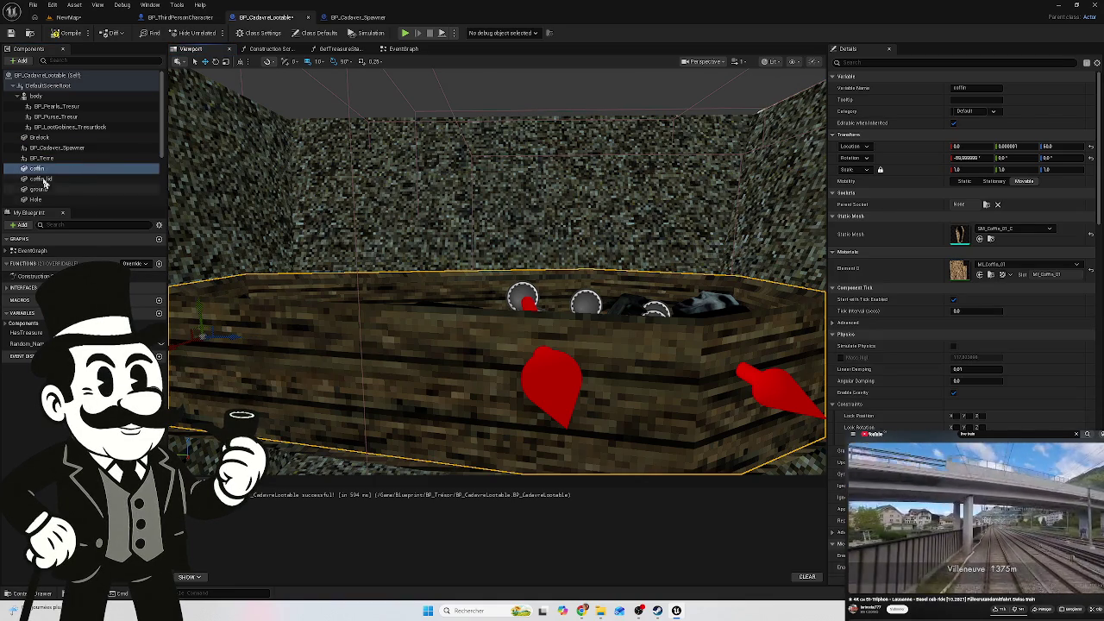
left_click(51, 149)
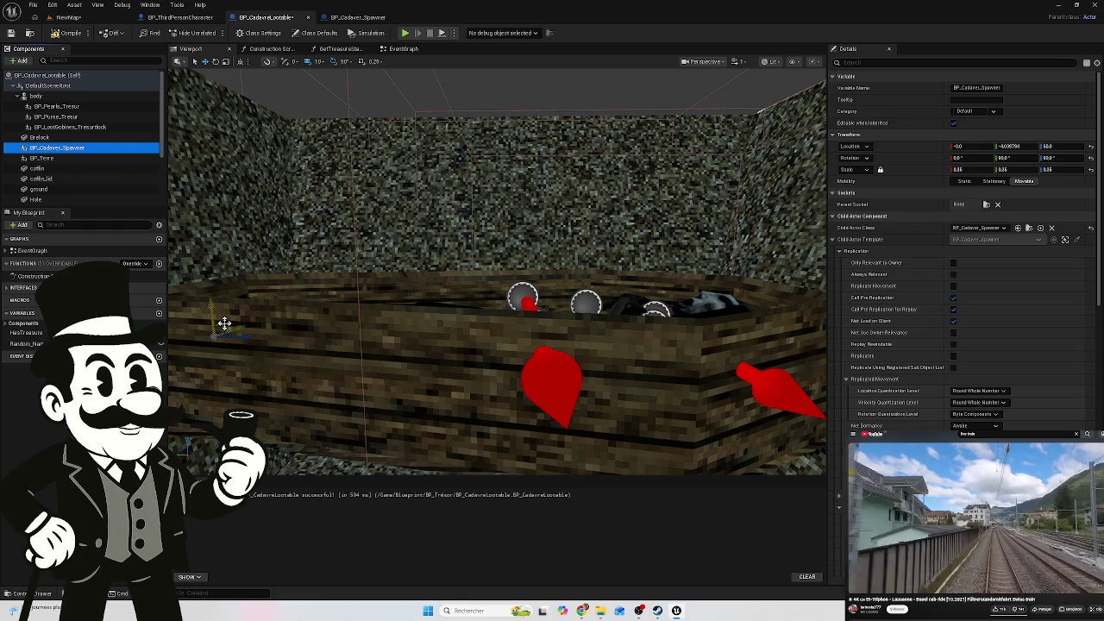
left_click_drag(250, 213, 353, 282)
left_click(524, 312)
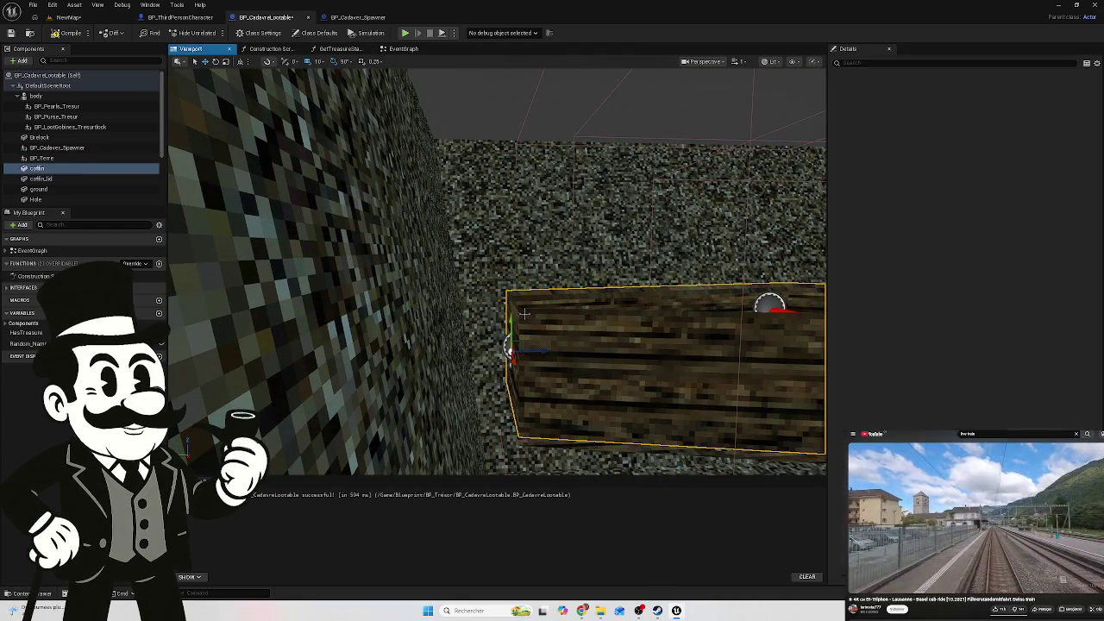
left_click(69, 147)
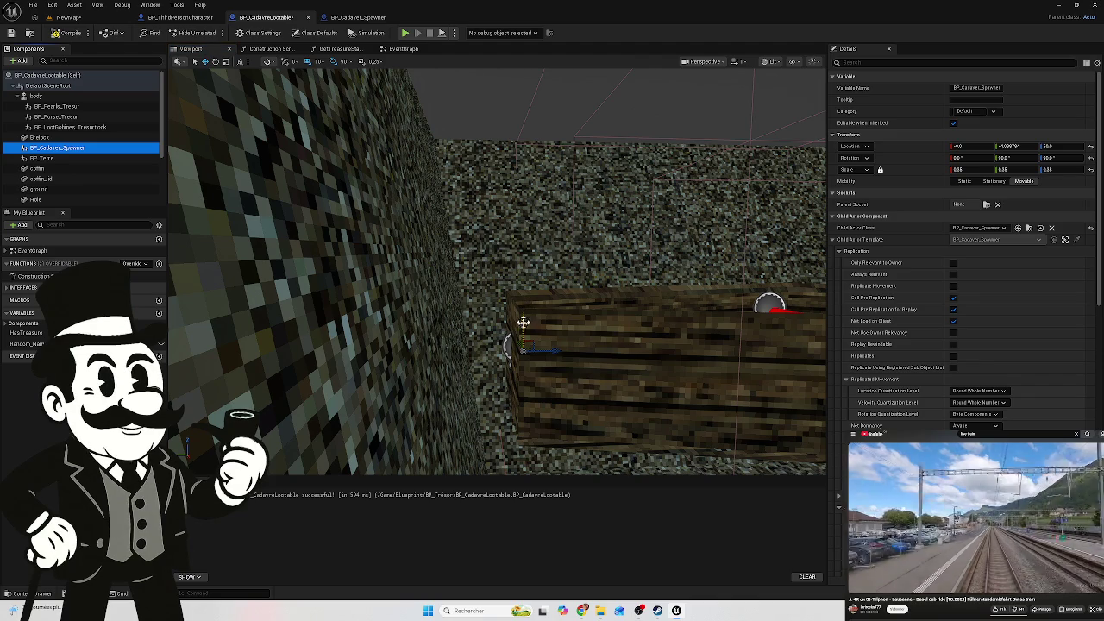
left_click(521, 331)
key("e")
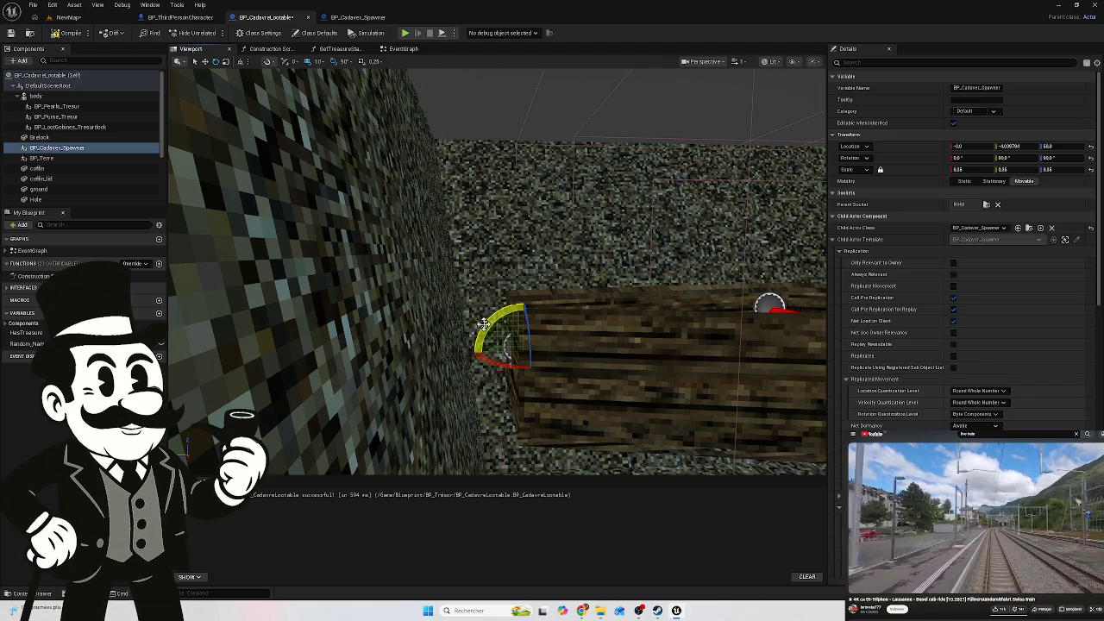
left_click_drag(486, 336, 487, 336)
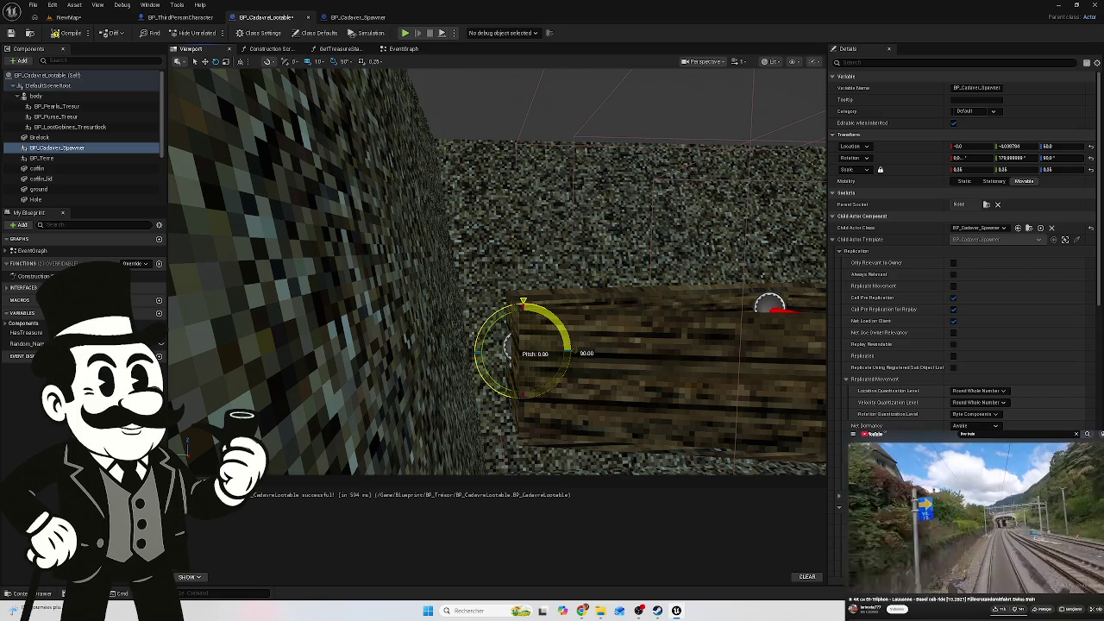
left_click_drag(507, 344, 547, 312)
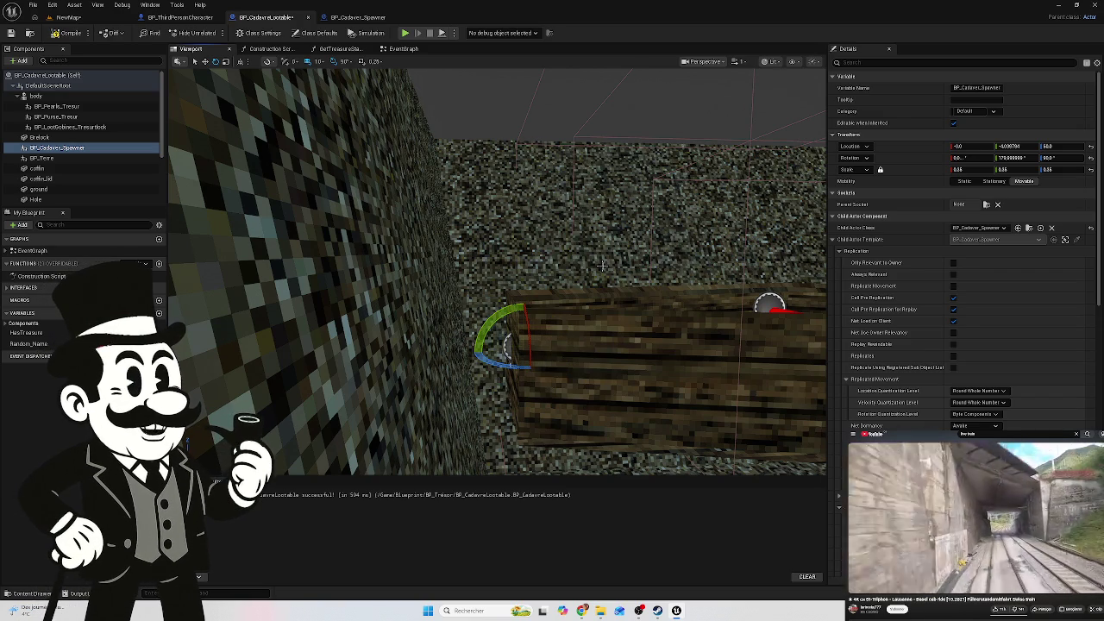
mouse_move(670, 209)
left_mouse_down()
mouse_move(670, 306)
mouse_move(670, 250)
mouse_move(667, 272)
left_mouse_up()
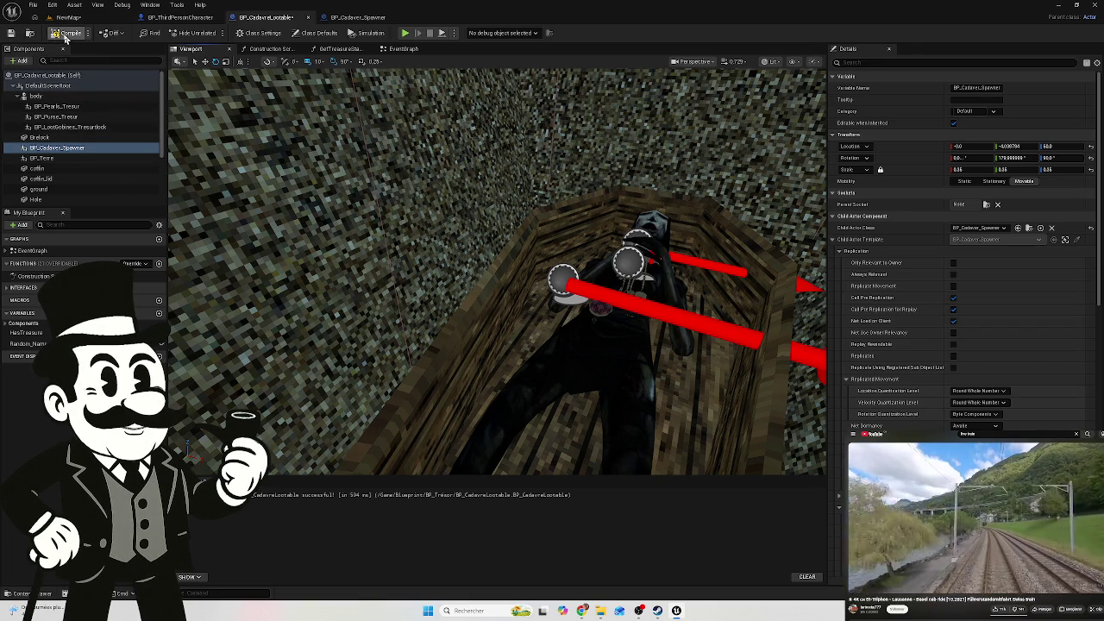
Compile and save the coffin blueprint, then return to NewMap
left_click(69, 33)
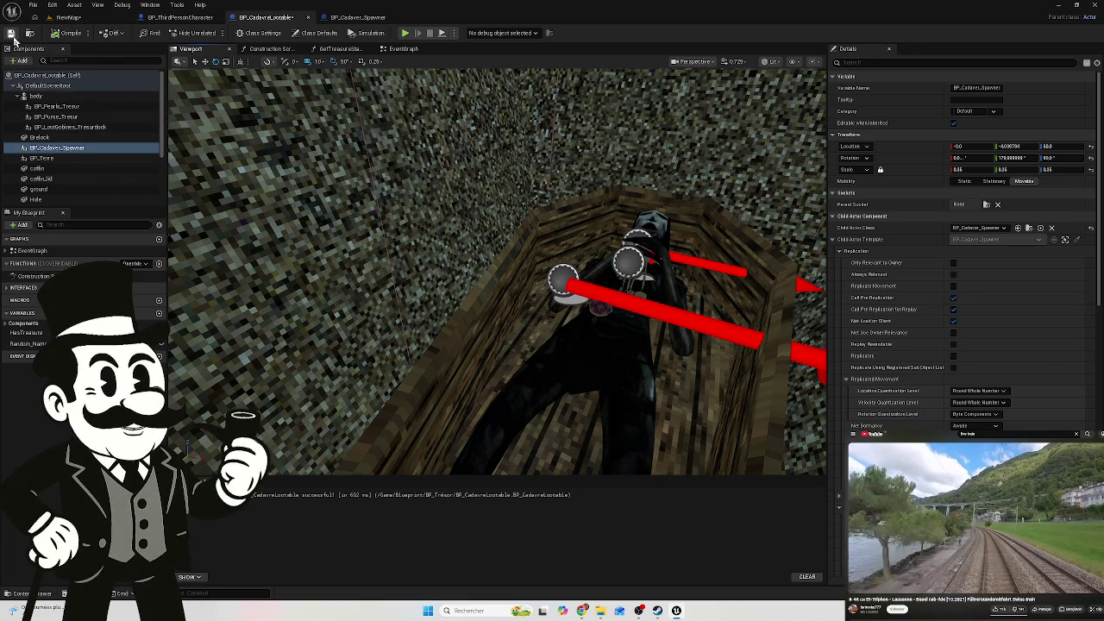
key("ctrl+shift+s")
left_click(616, 401)
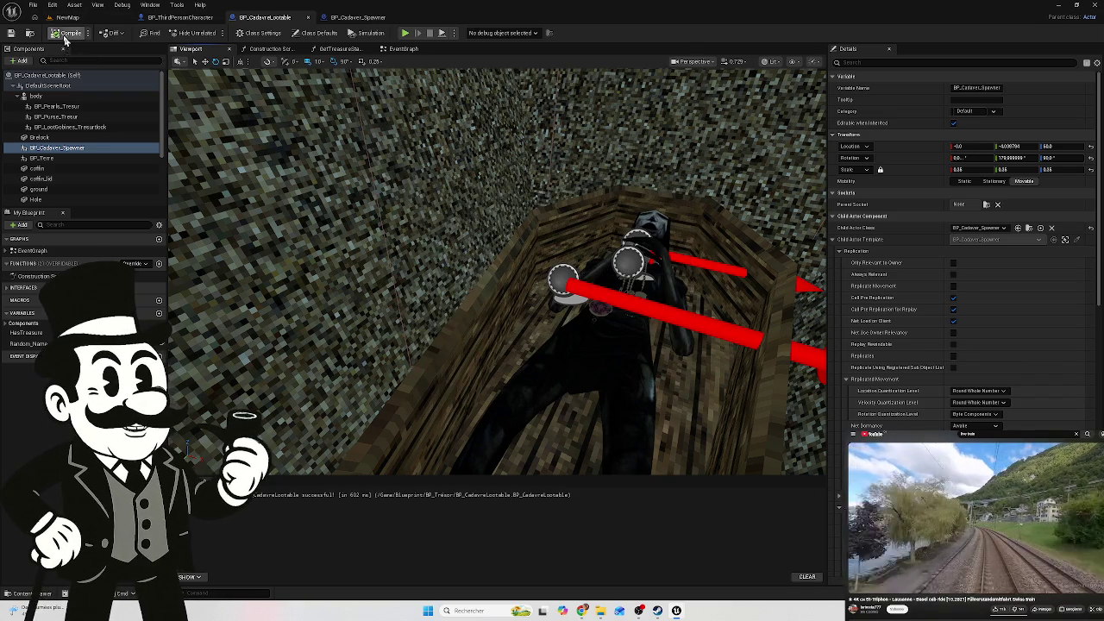
left_click(67, 18)
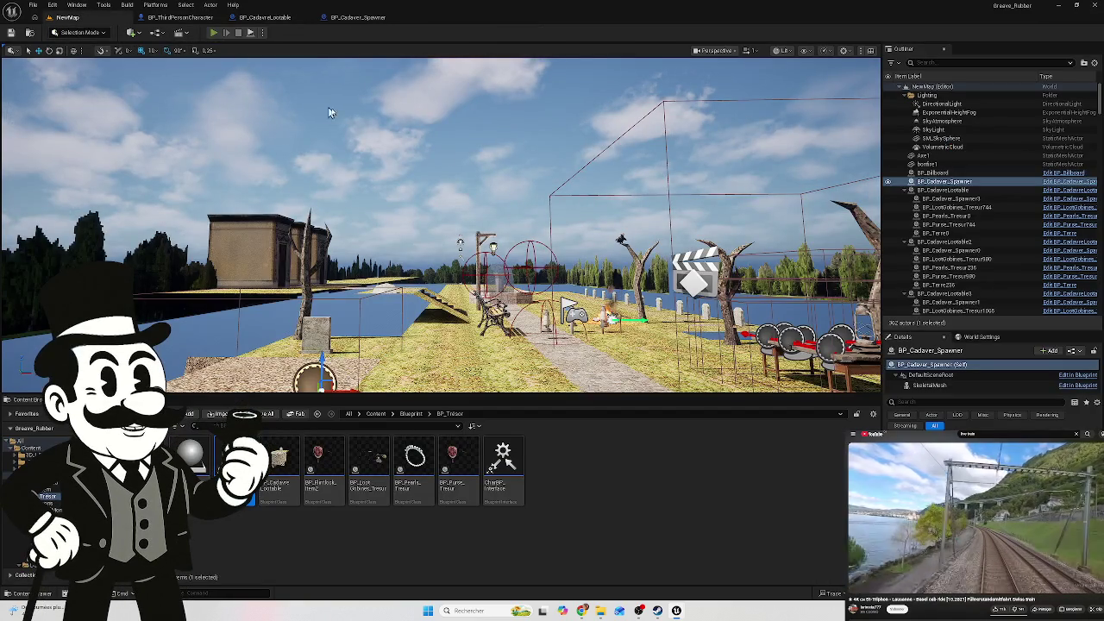
Play-test NewMap, walking past the gravestones to the nun's coffin and circling it before stopping
key("alt+p")
left_click(604, 265)
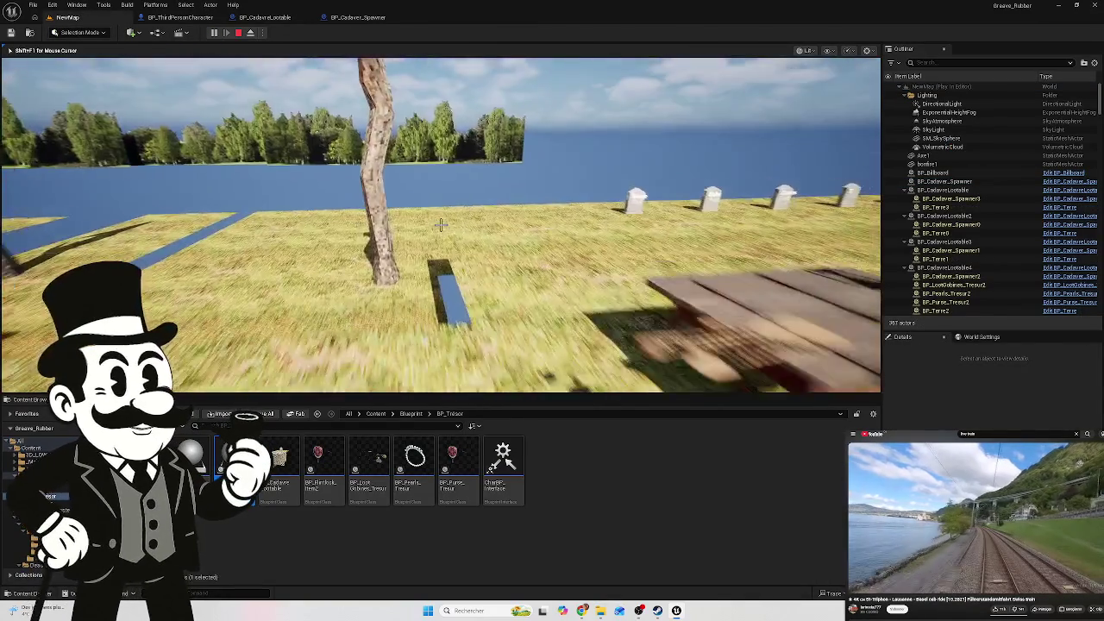
key("w")
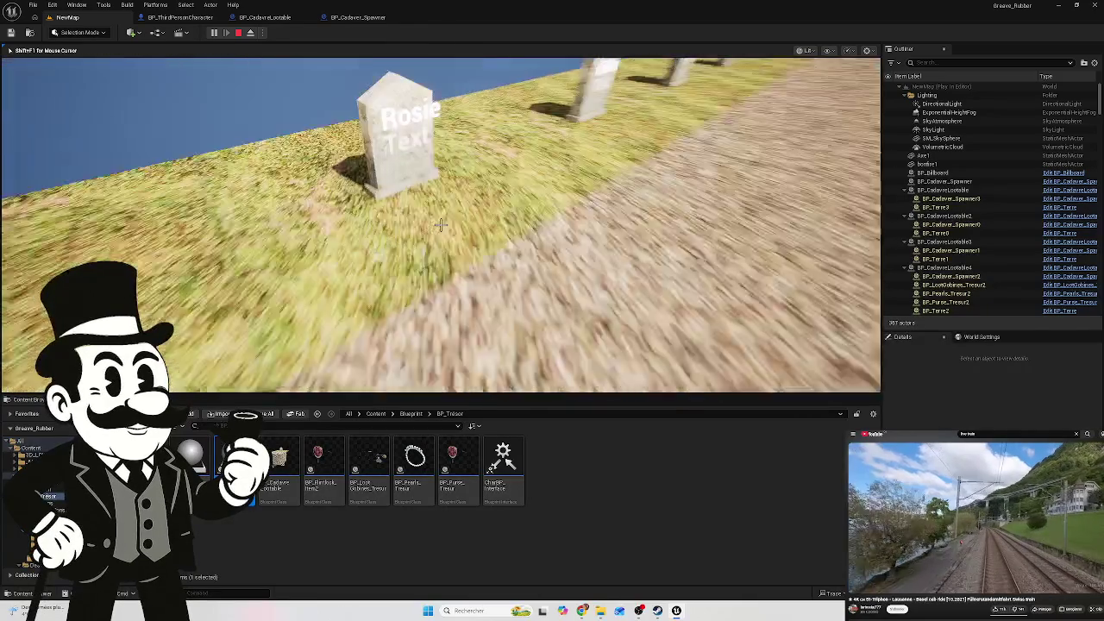
key("w")
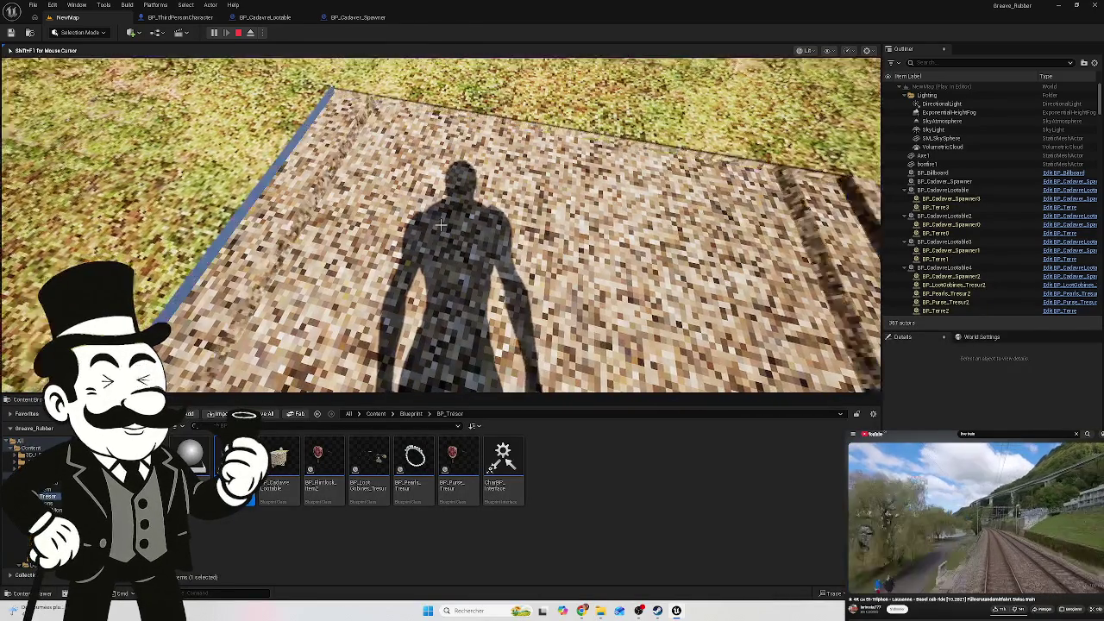
key("w")
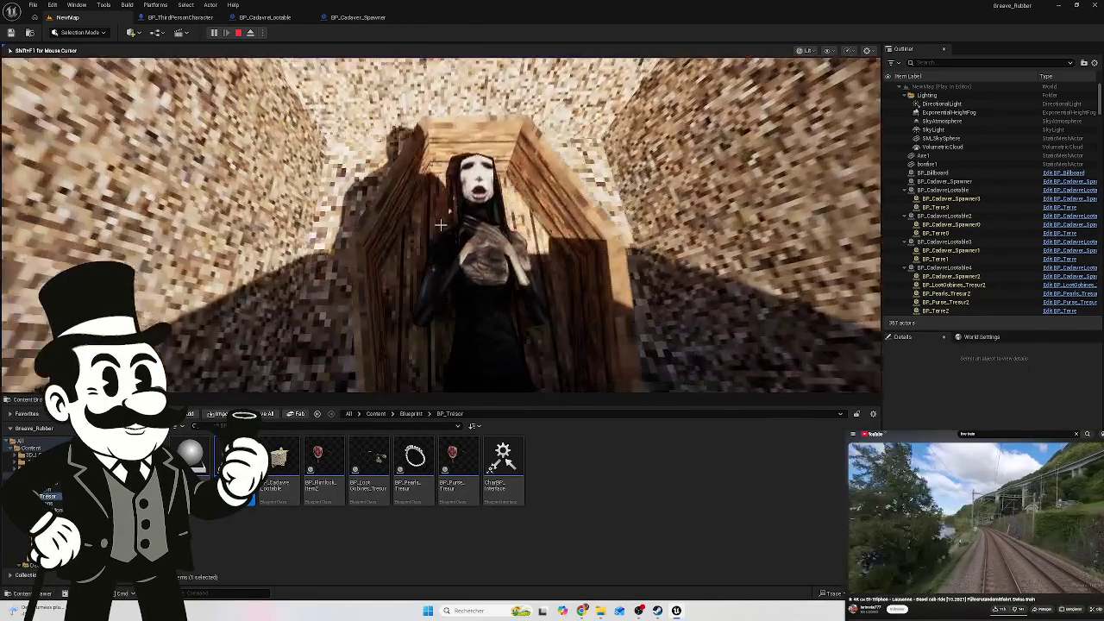
key("w")
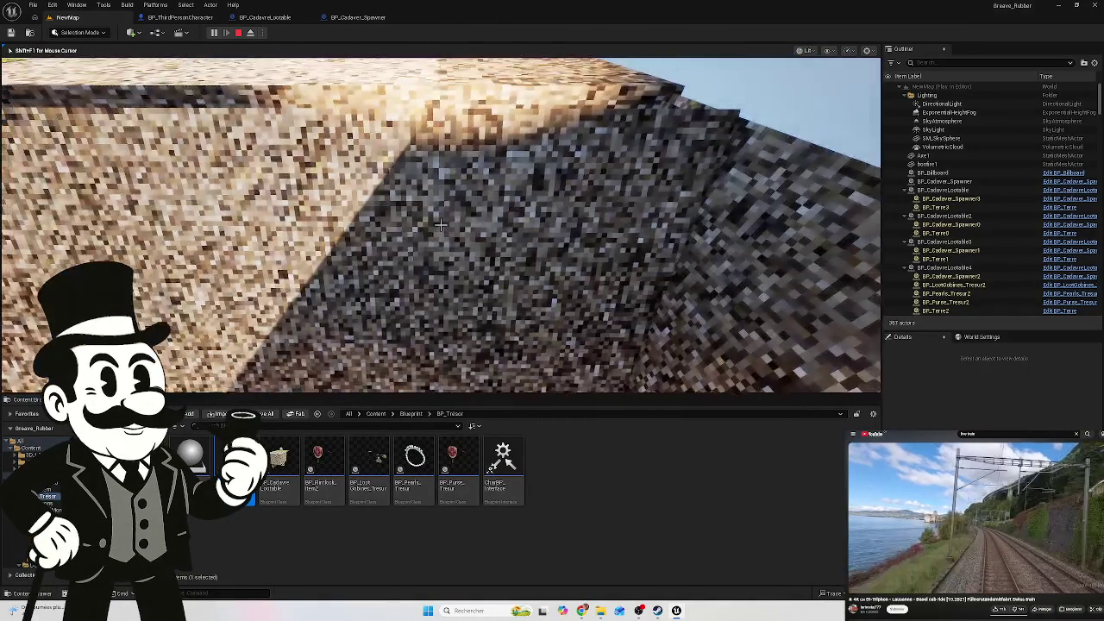
key("w")
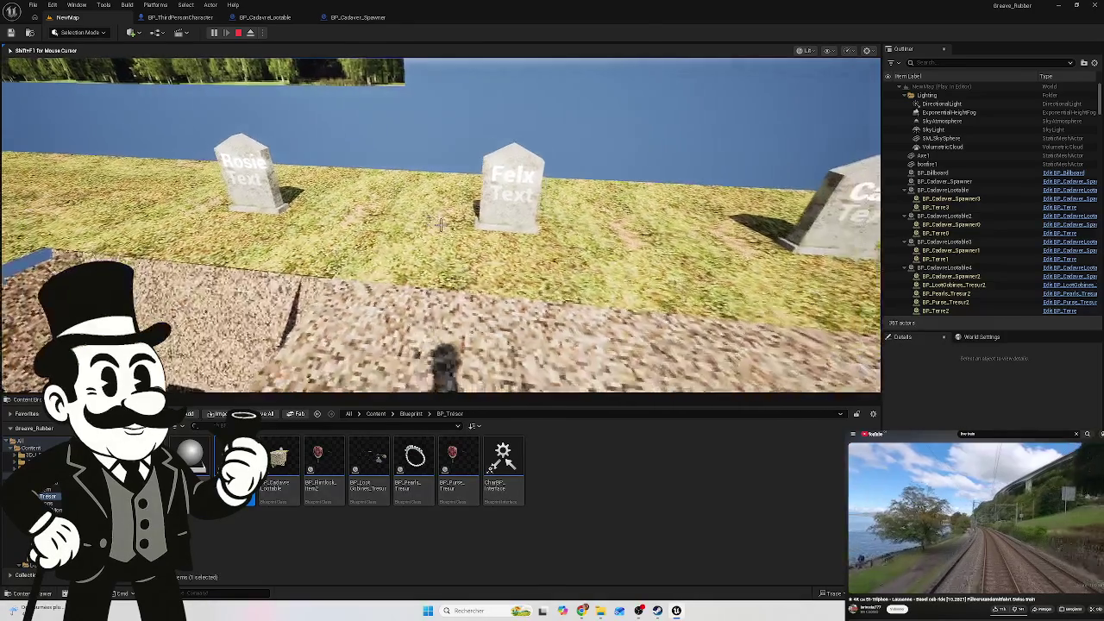
key("s")
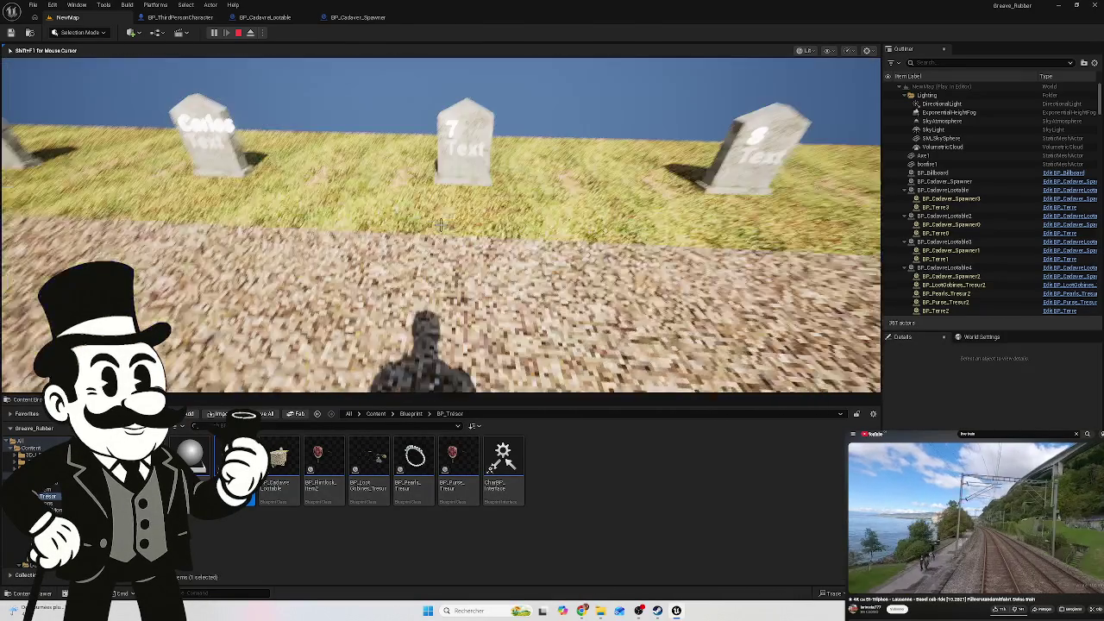
key("w")
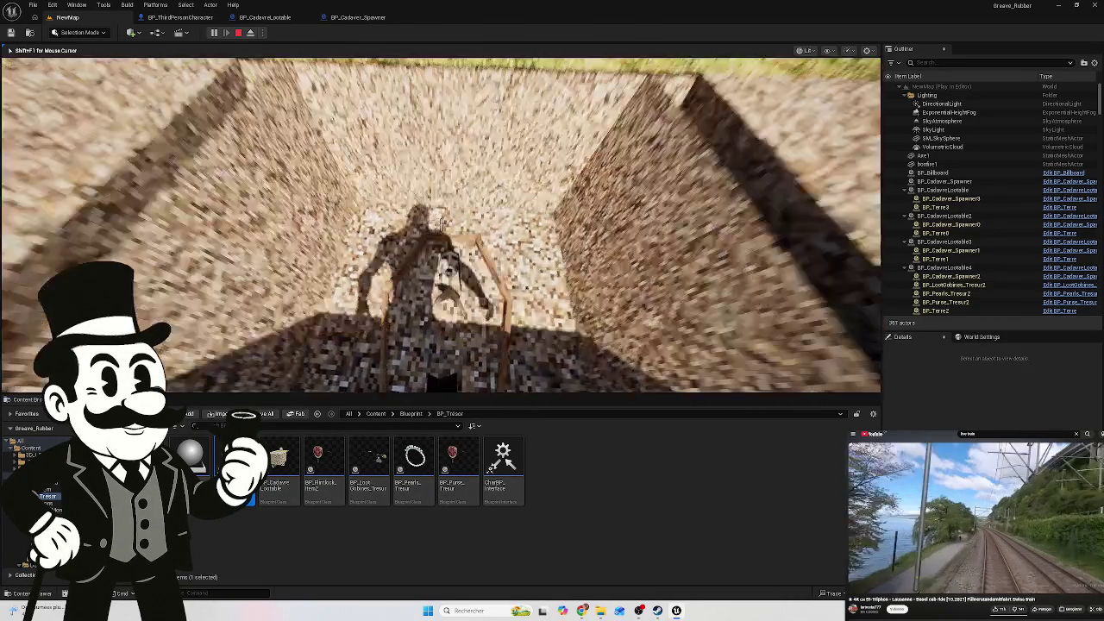
key("d")
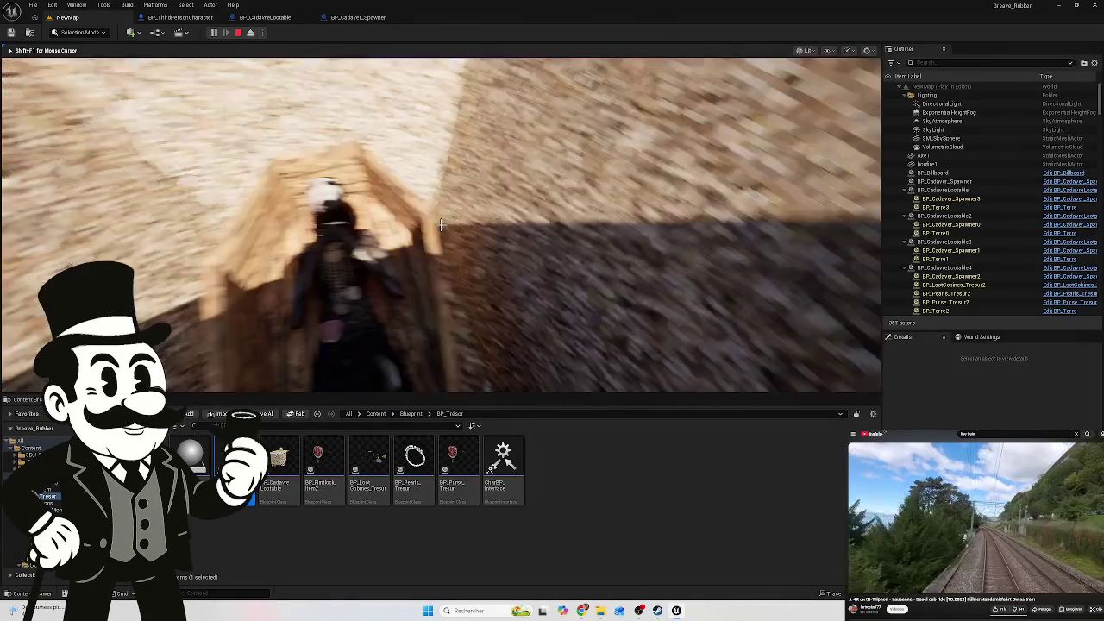
key("space")
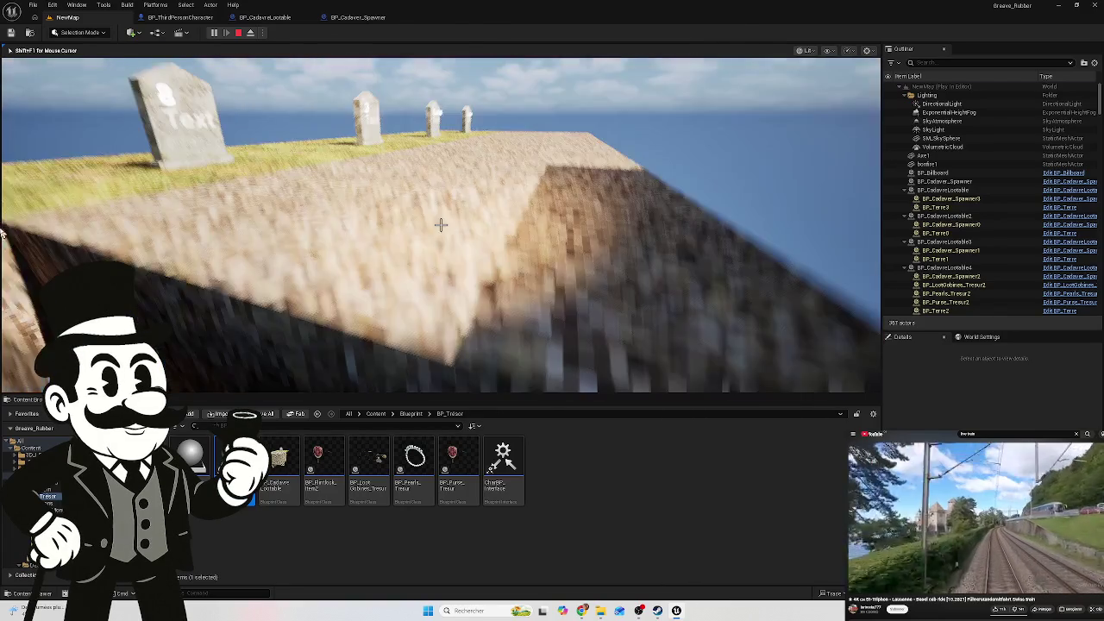
key("Escape")
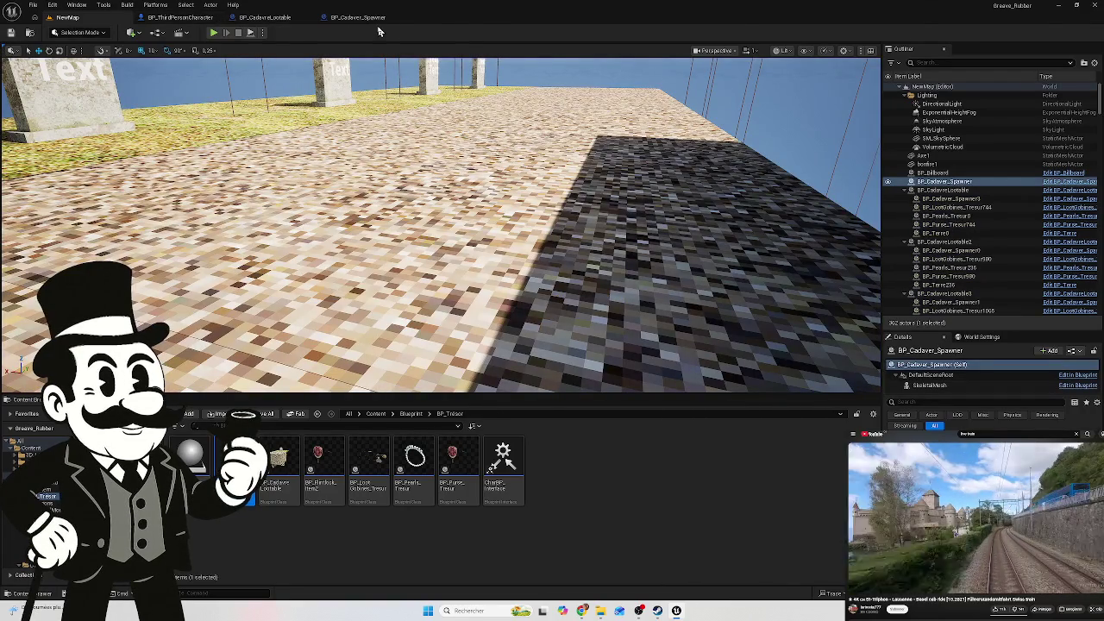
Frame the spawner component in BP_CadavreLootable, compile and save it, then return to NewMap
left_click(358, 17)
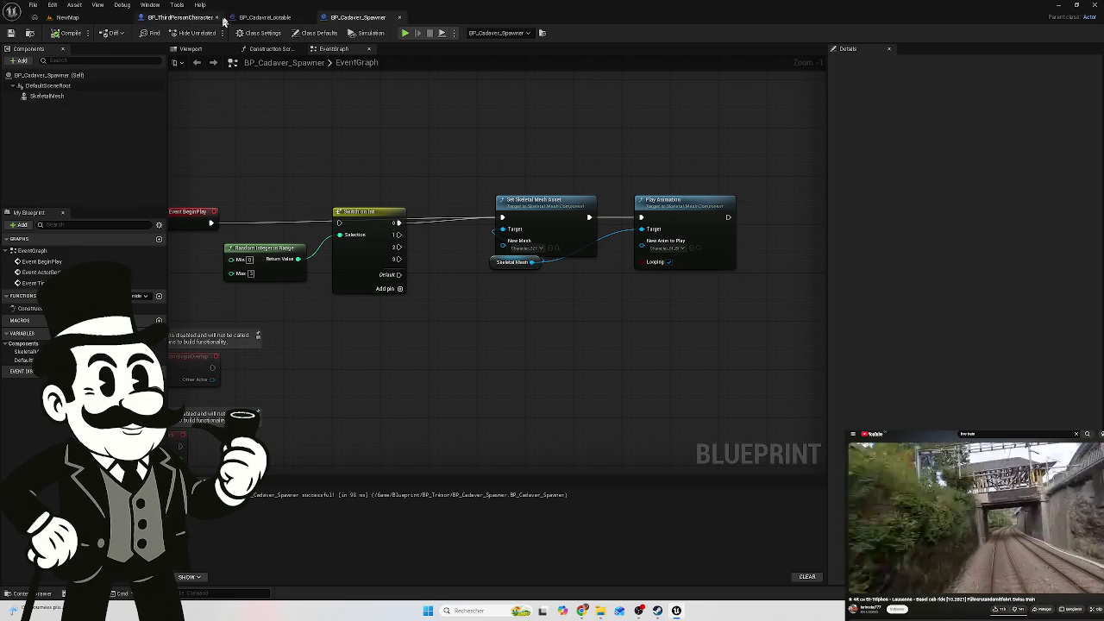
left_click(264, 17)
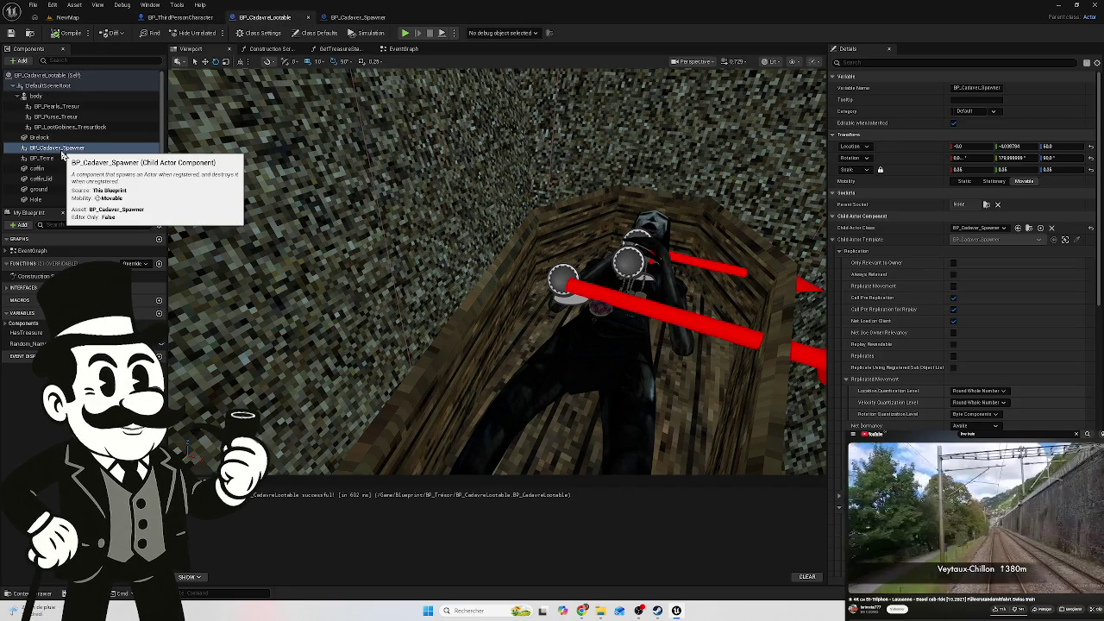
double_click(61, 150)
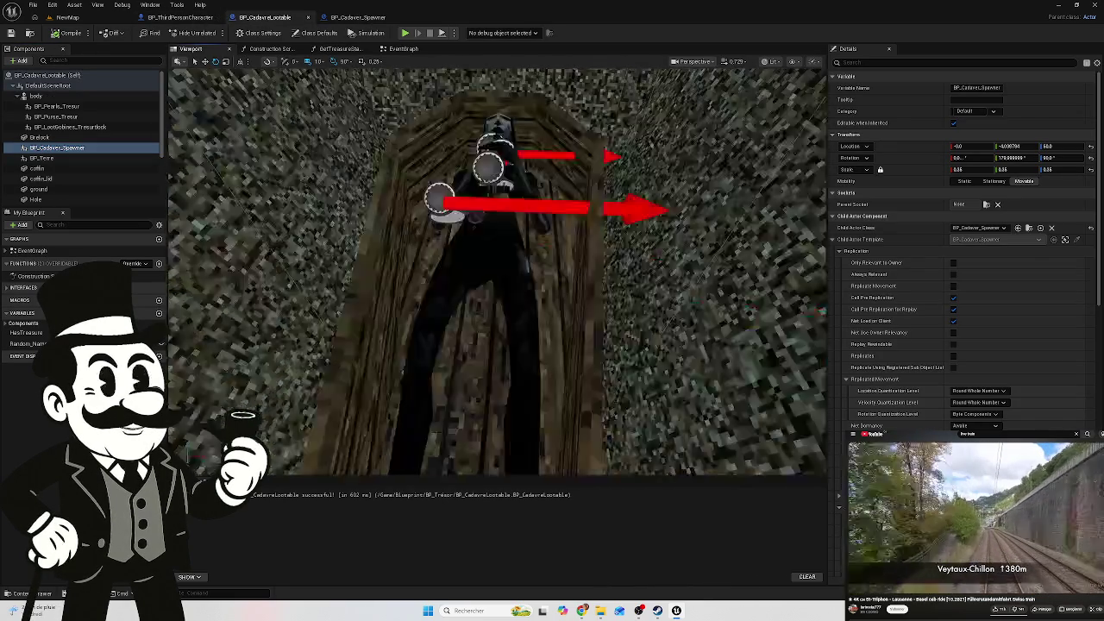
mouse_move(496, 259)
left_mouse_down()
mouse_move(465, 336)
mouse_move(426, 319)
mouse_move(456, 308)
left_mouse_up()
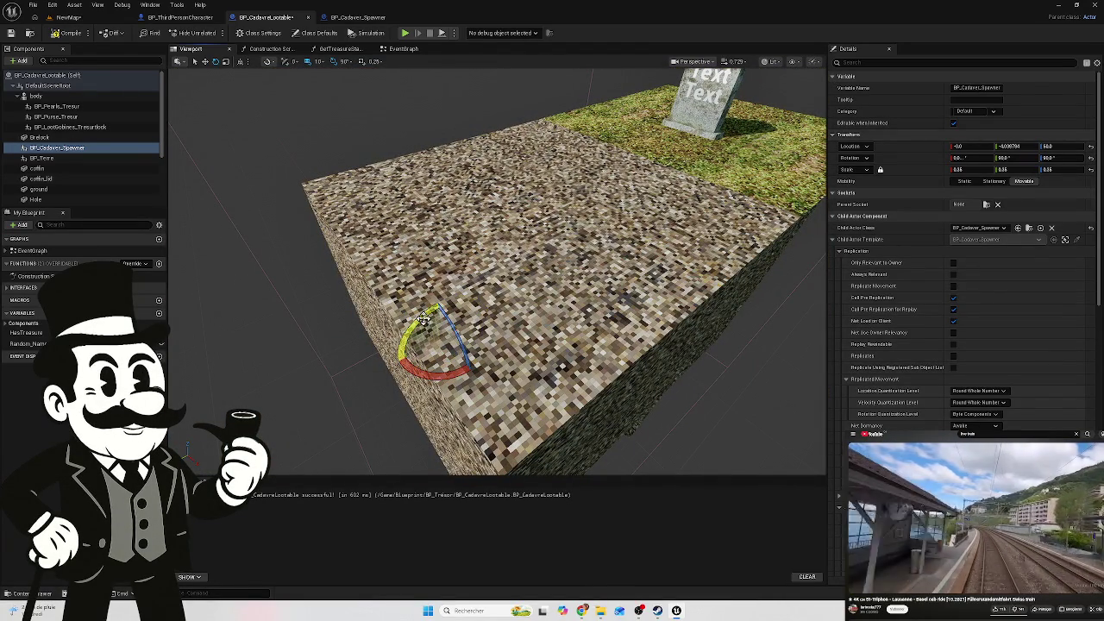
left_click(12, 35)
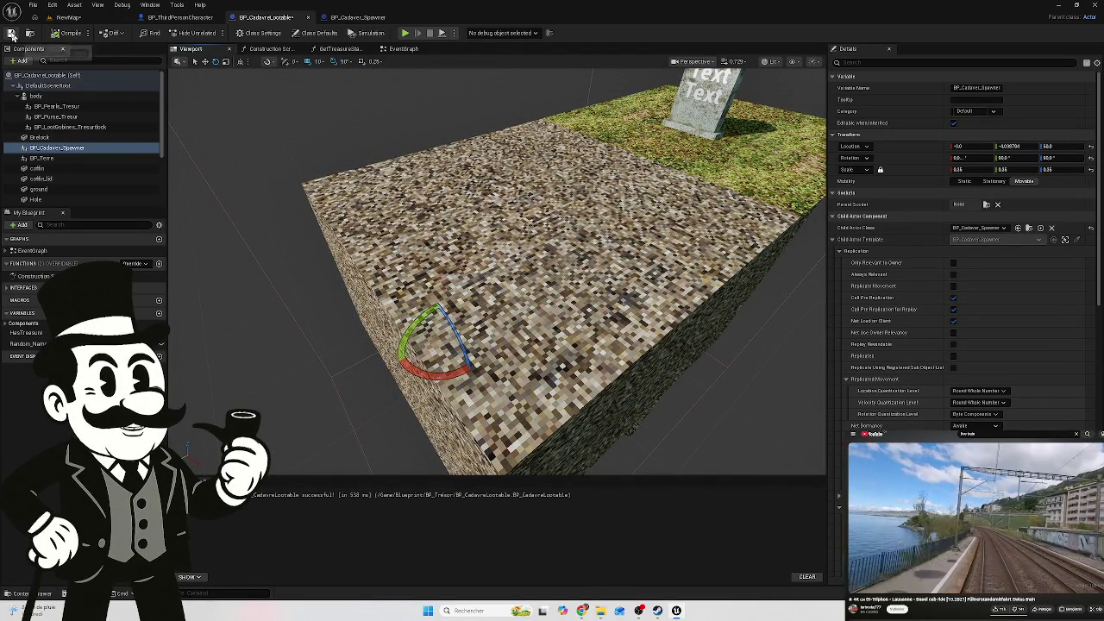
left_click(69, 17)
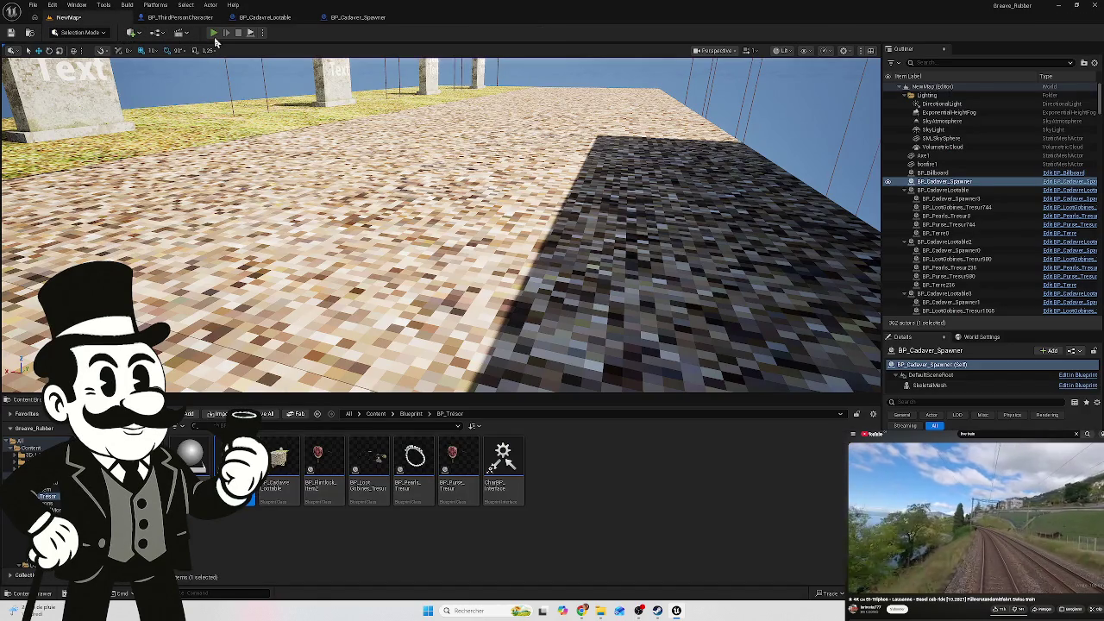
Play-test, walk to the coffin and interact with E, then eject with F8
left_click(214, 33)
key("w")
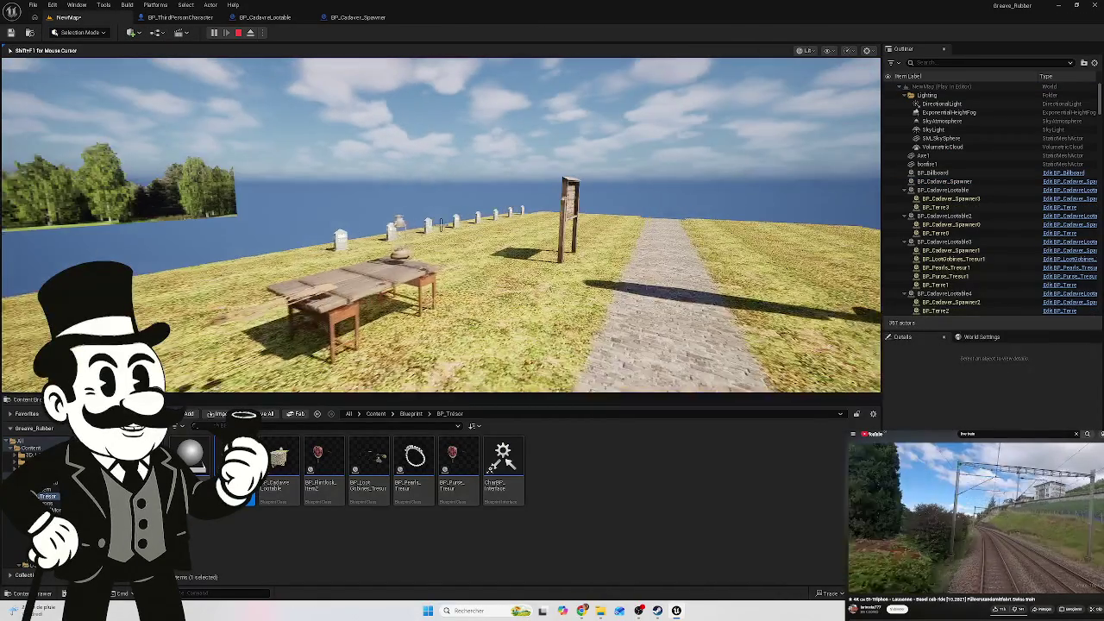
key("w")
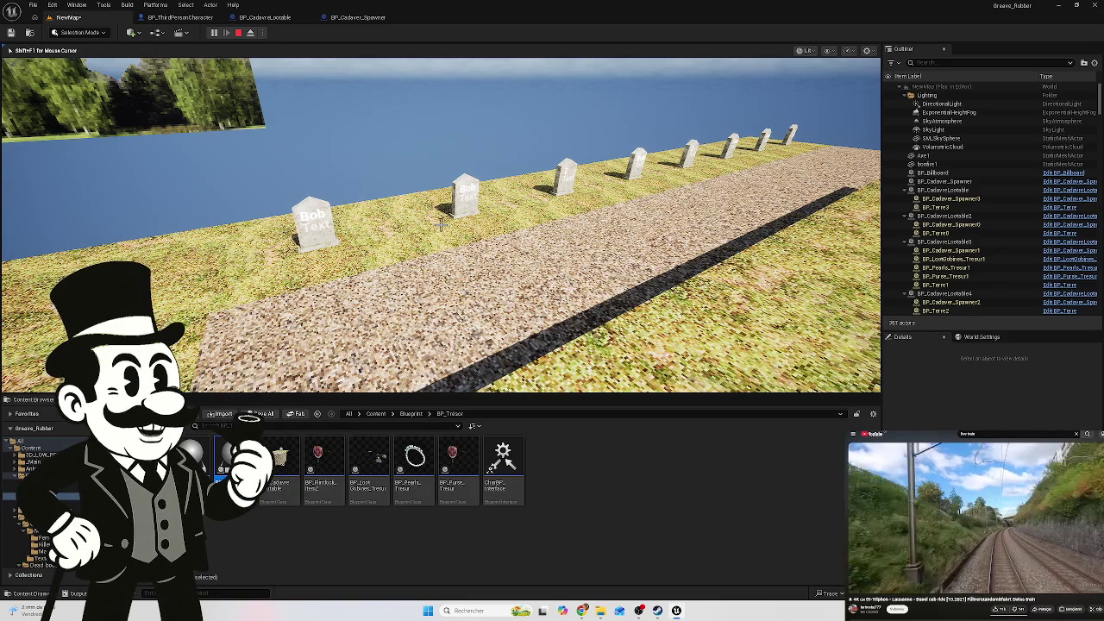
key("w")
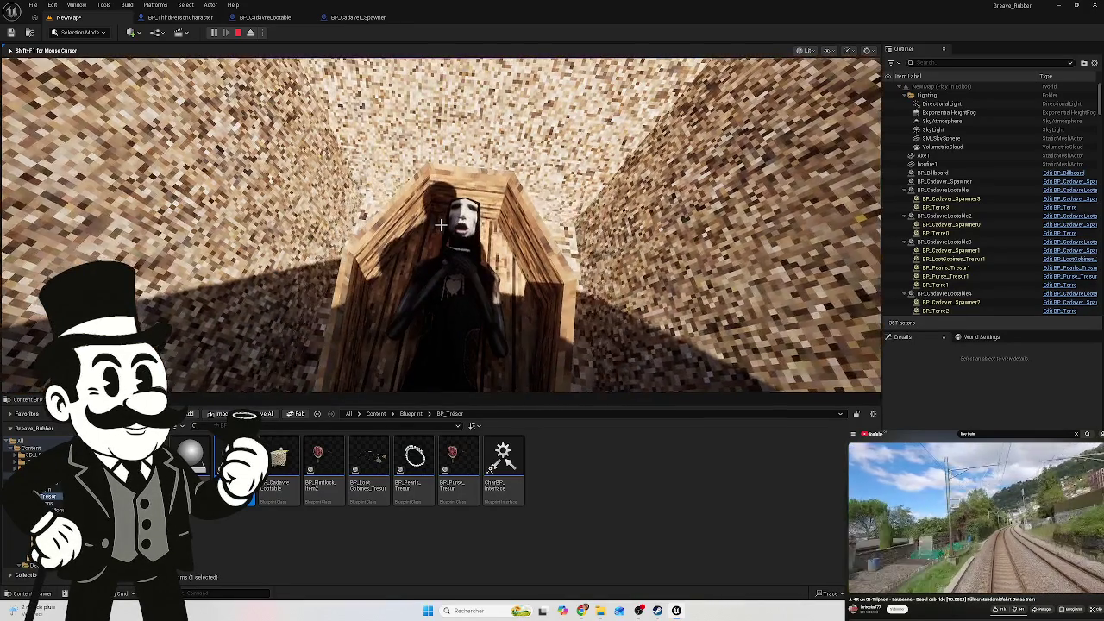
key("w")
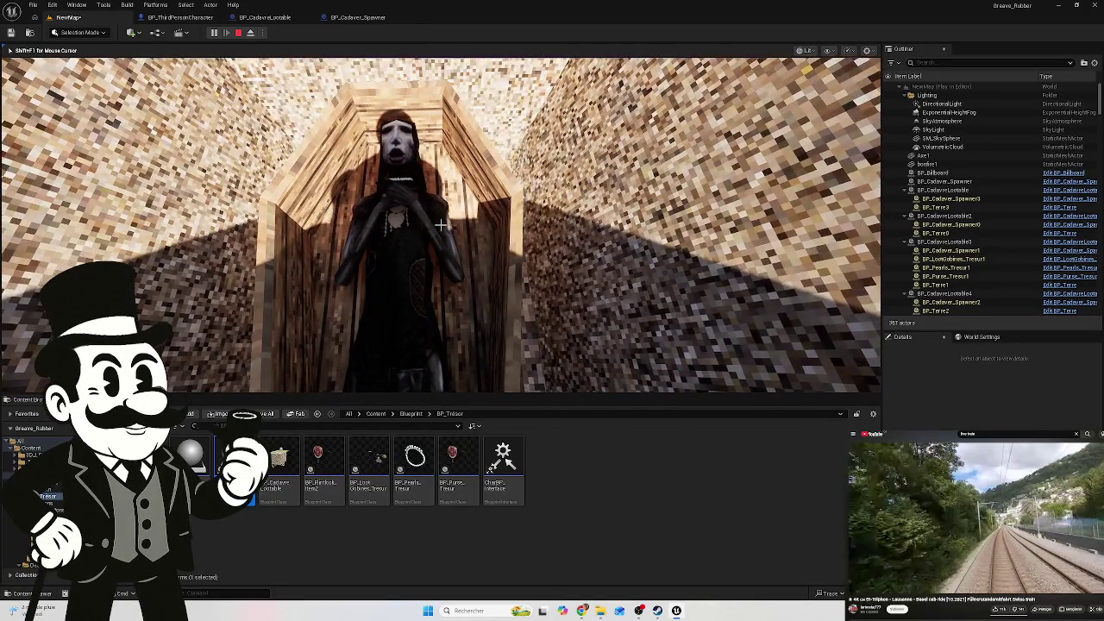
key("e")
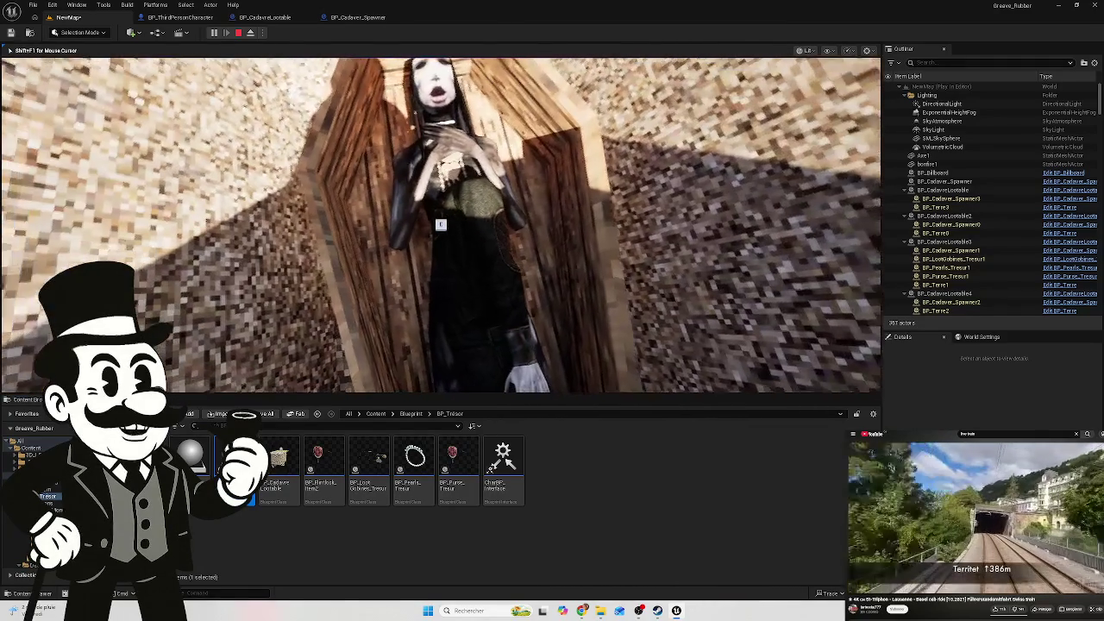
key("F8")
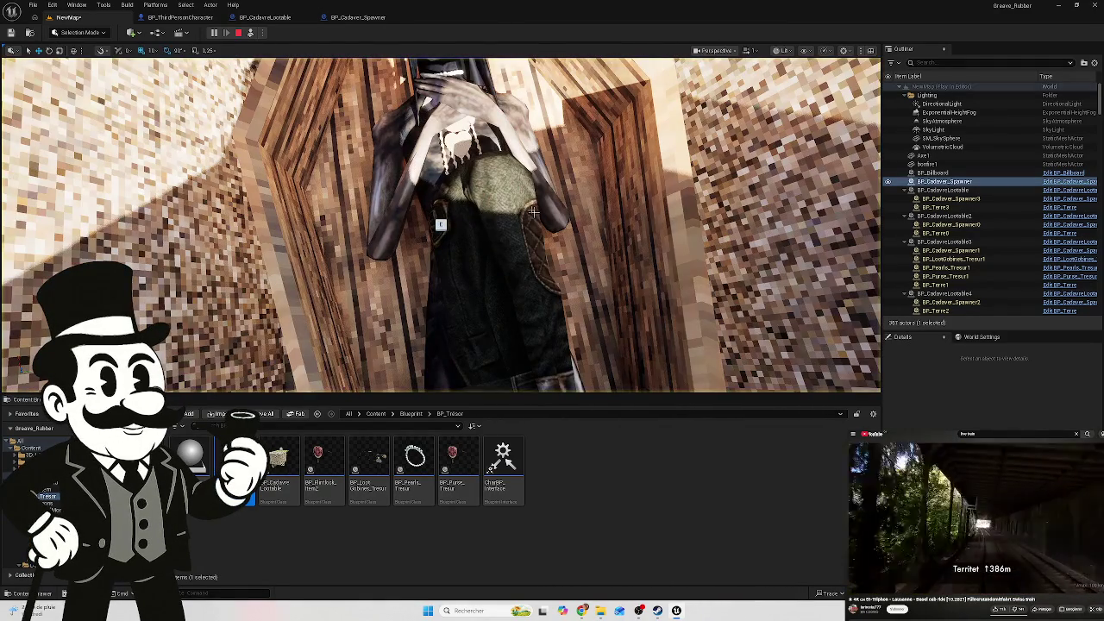
left_click(181, 19)
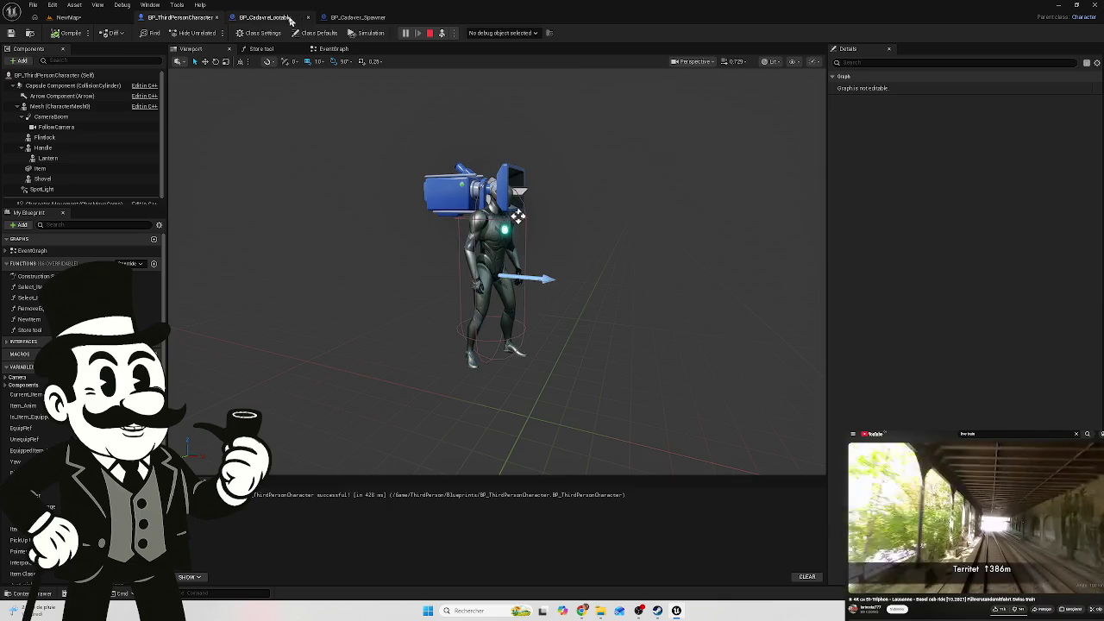
Open the BP_Cadaver_Lootable blueprint, orbit around the coffin and select the nun body
left_click(278, 17)
scroll(496, 271, "up", 10)
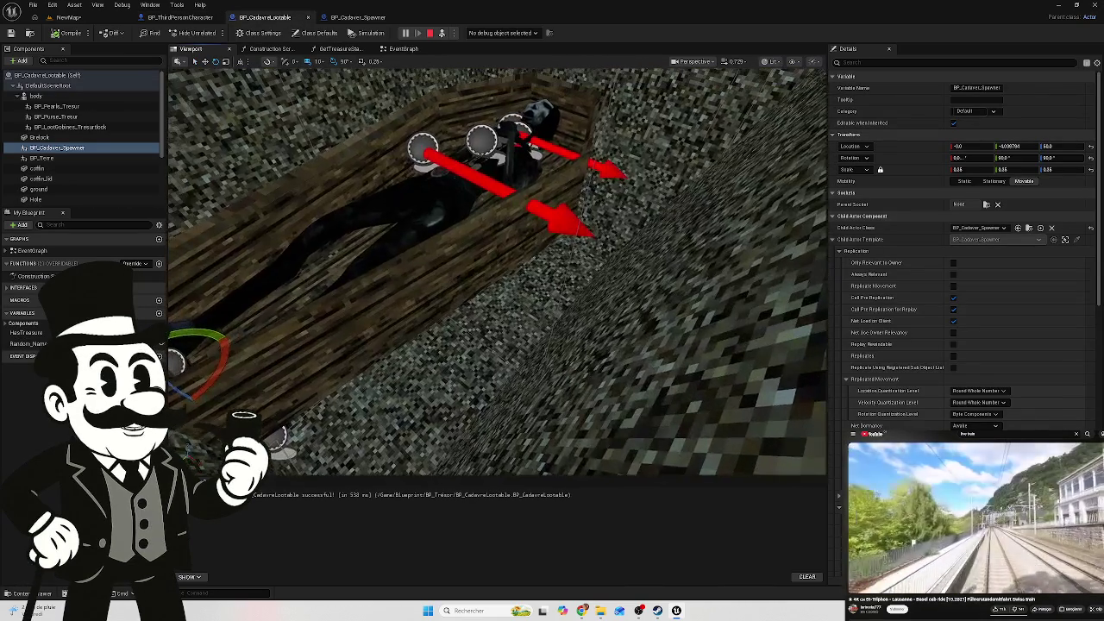
scroll(496, 271, "down", 3)
mouse_move(496, 272)
left_mouse_down()
mouse_move(561, 272)
mouse_move(496, 250)
mouse_move(496, 212)
left_mouse_up()
mouse_move(491, 313)
left_mouse_down()
mouse_move(490, 284)
mouse_move(490, 312)
mouse_move(483, 300)
left_mouse_up()
scroll(564, 235, "up", 5)
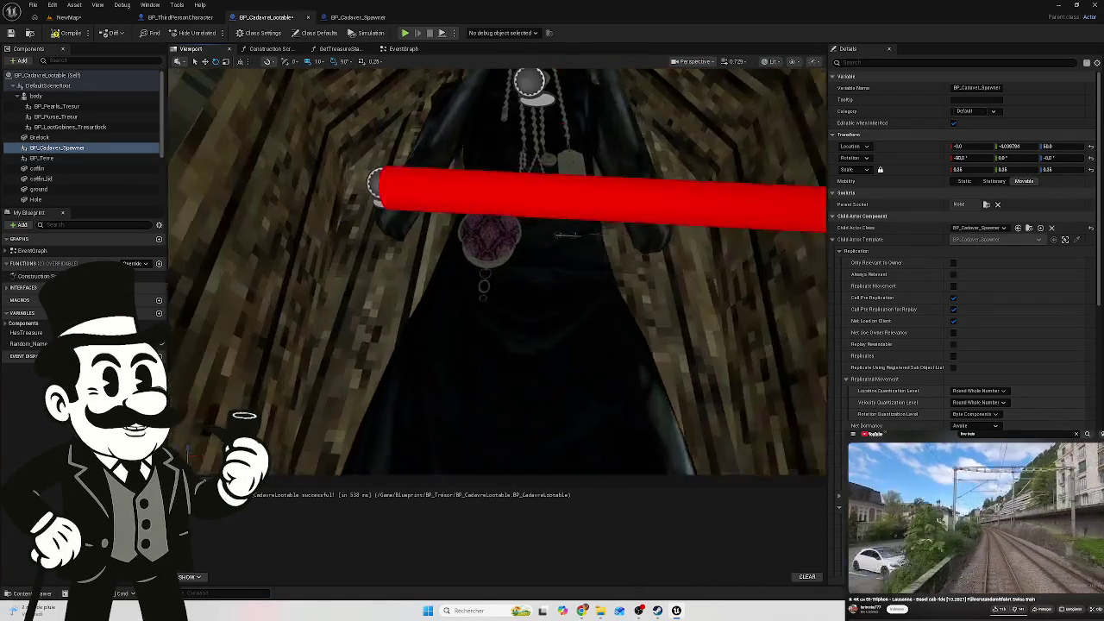
scroll(565, 234, "down", 5)
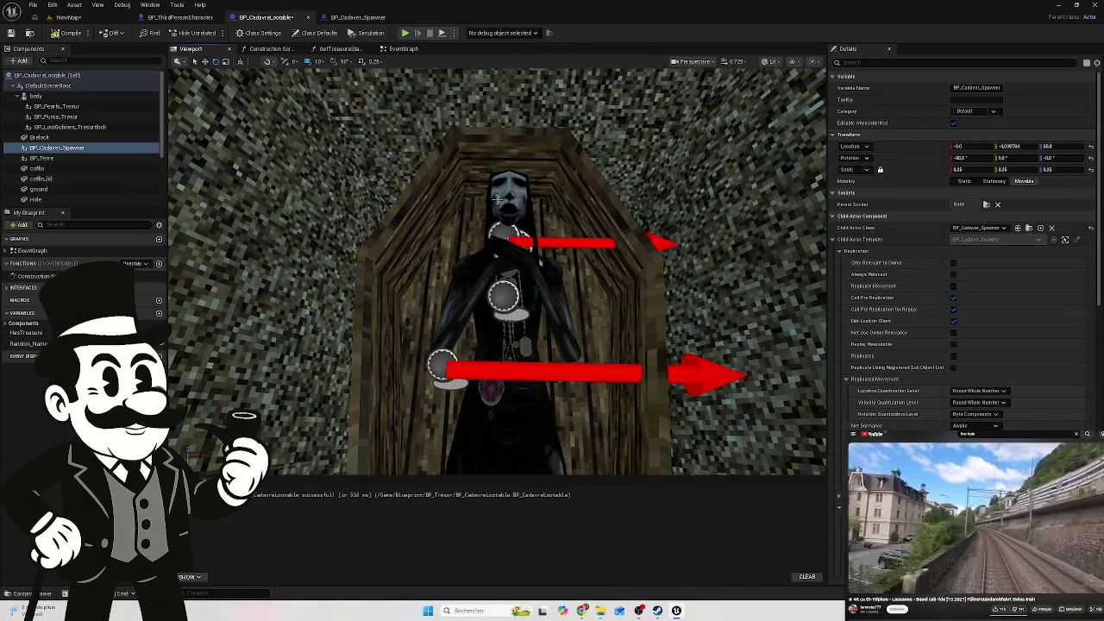
left_click(498, 200)
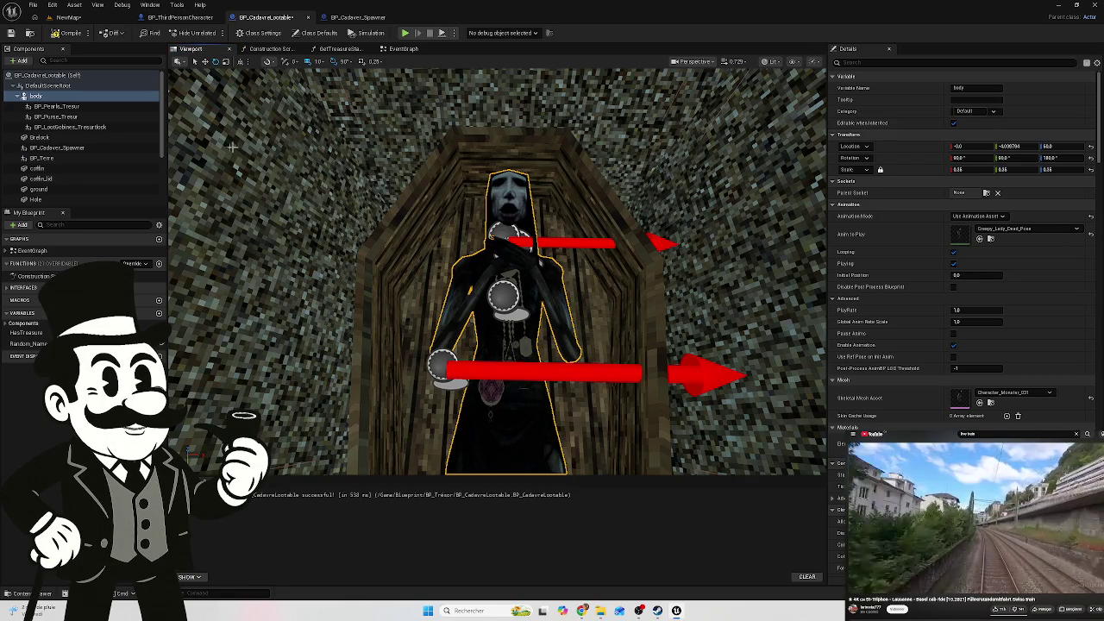
Detach BP_Pearls_Tresor and BP_Purse_Tresor from the body, then reselect the body component
left_click_drag(41, 106, 68, 116)
left_click(67, 115)
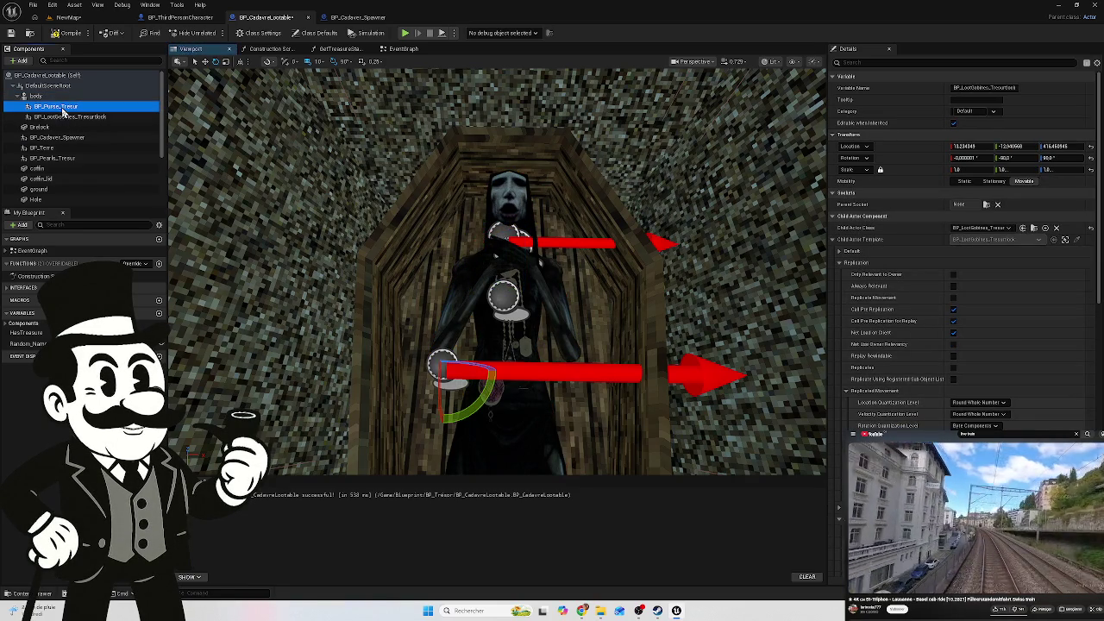
left_click(63, 108)
left_click_drag(59, 108, 47, 110)
left_click(54, 105)
left_click(37, 97)
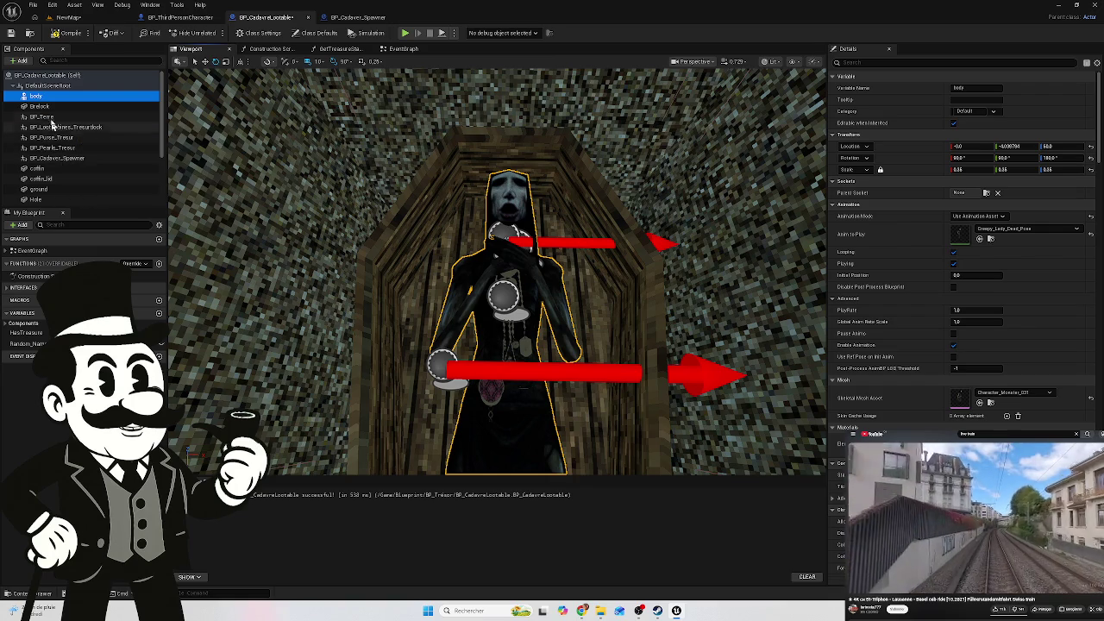
left_click(863, 63)
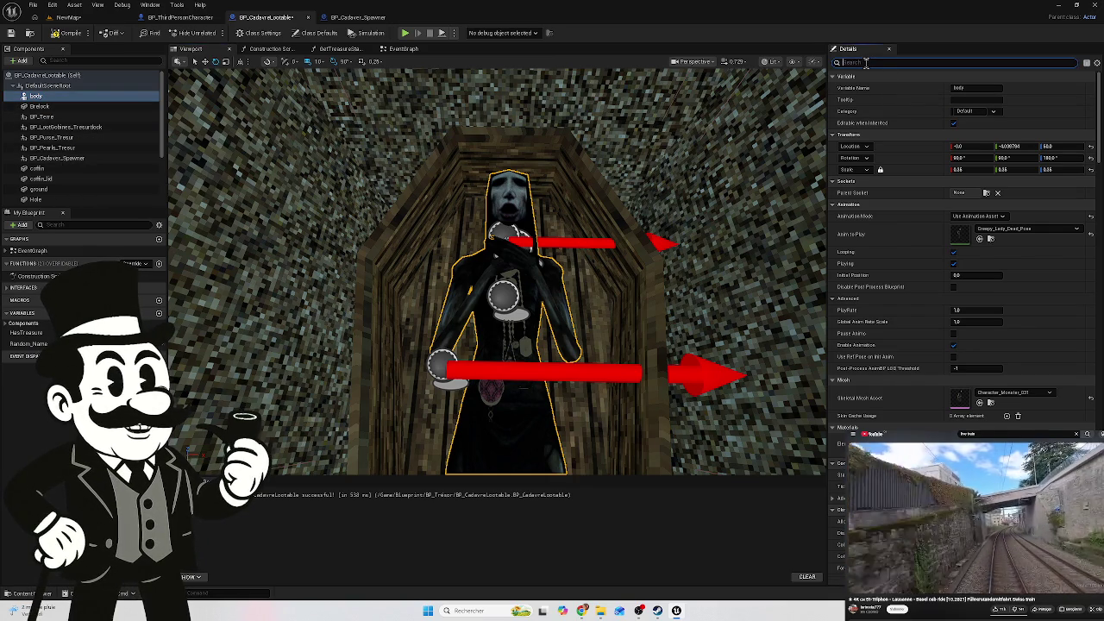
Filter the body's Details for 'is', uncheck Visible to hide the mesh, and save the blueprint
type("vi")
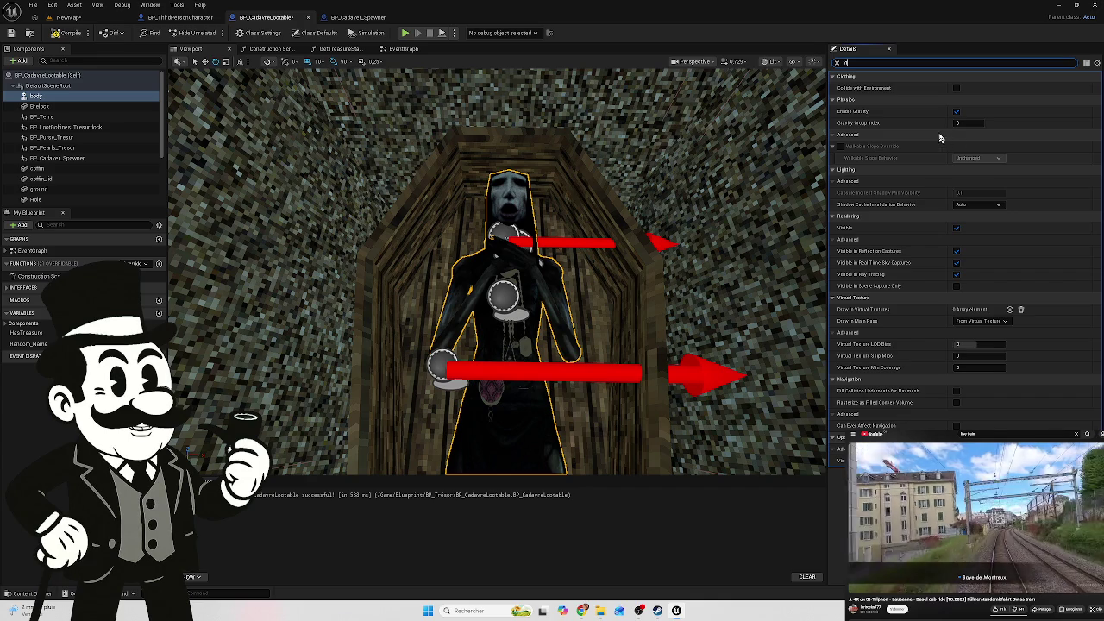
type("s")
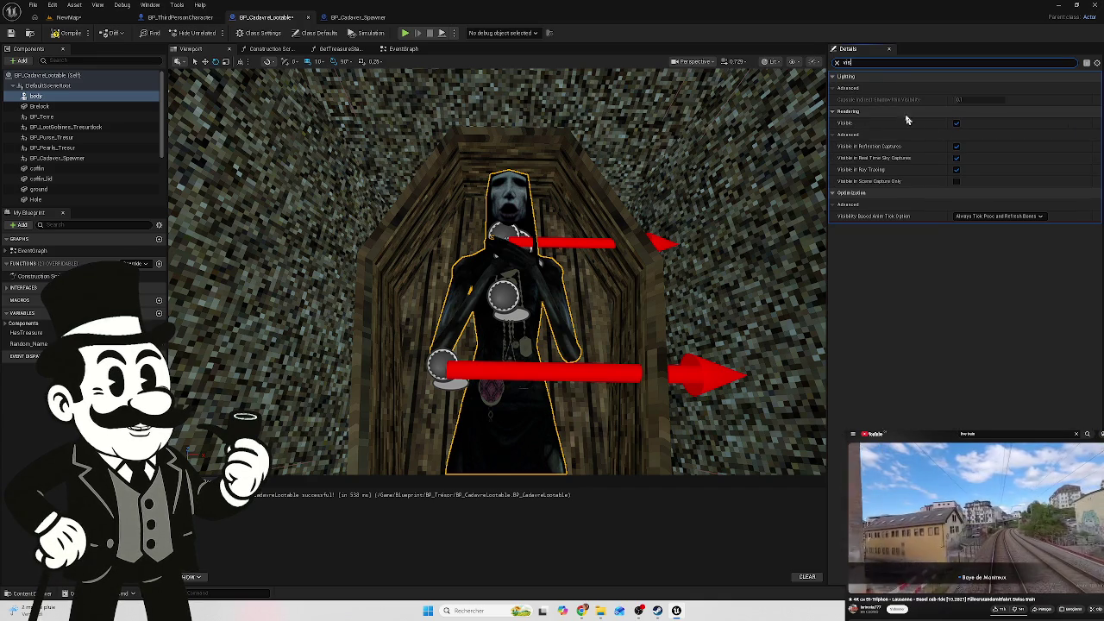
left_click(955, 124)
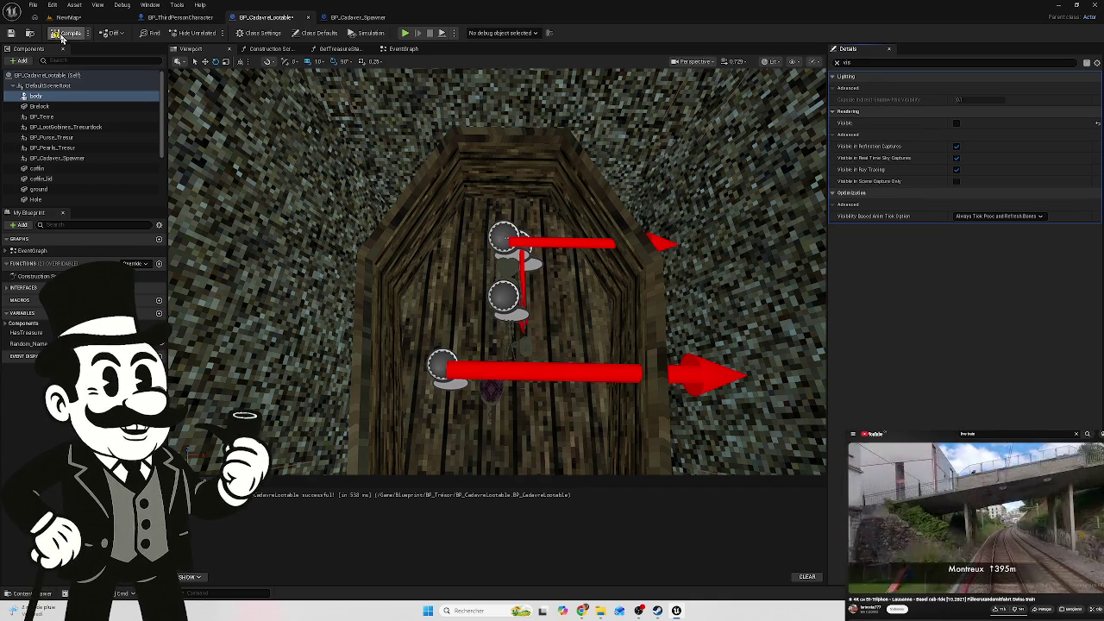
left_click(11, 39)
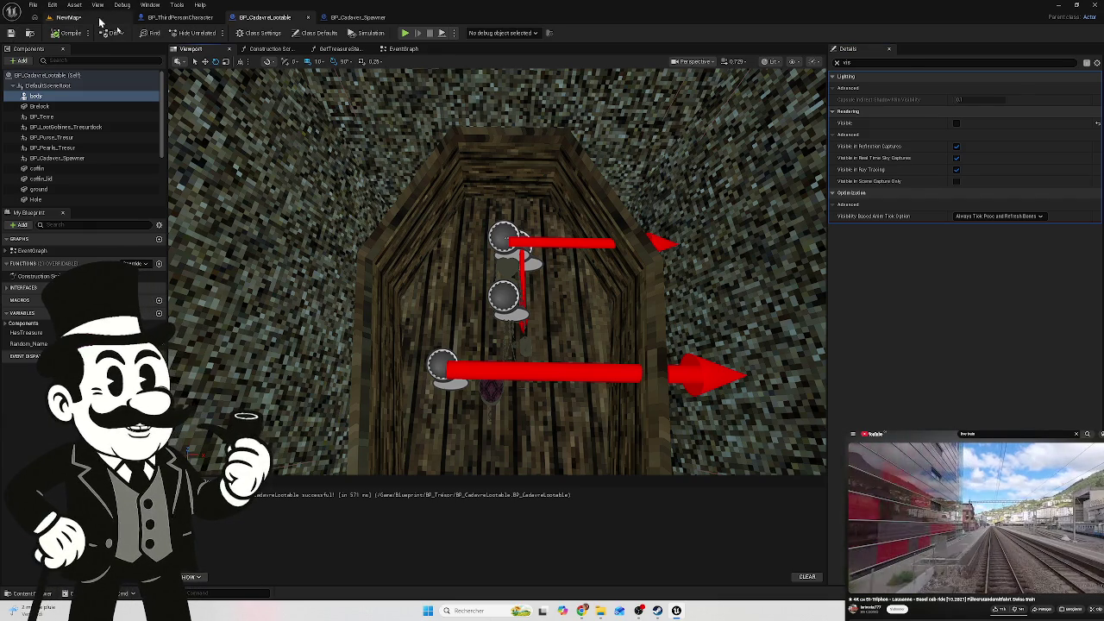
left_click(71, 17)
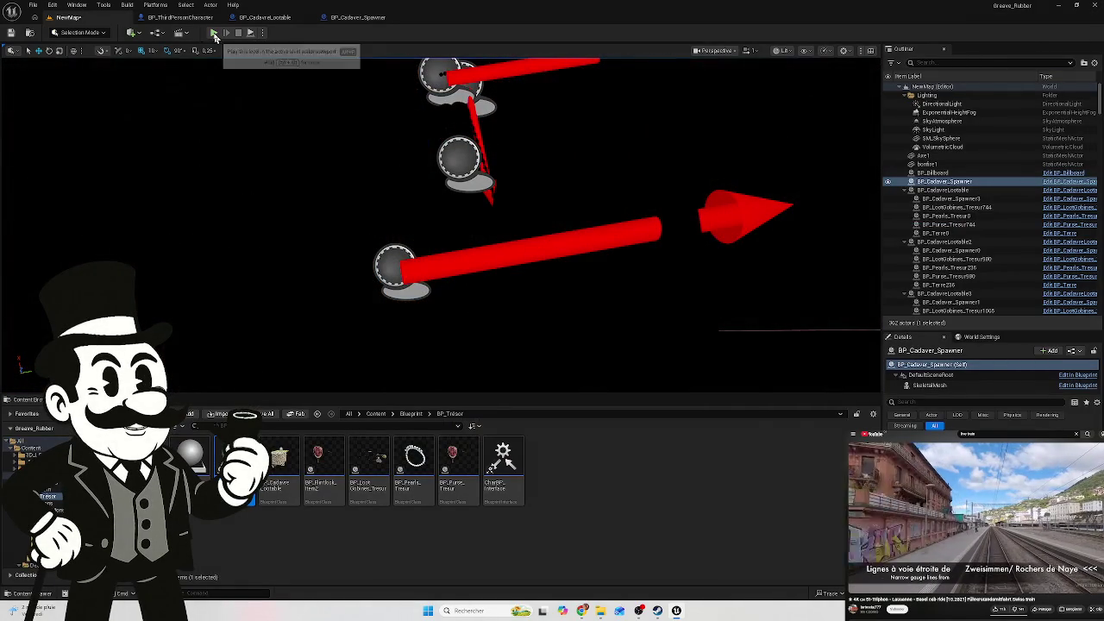
Play-test NewMap, walking up to the wooden coffin to check the corpse inside, then stop
left_click(212, 35)
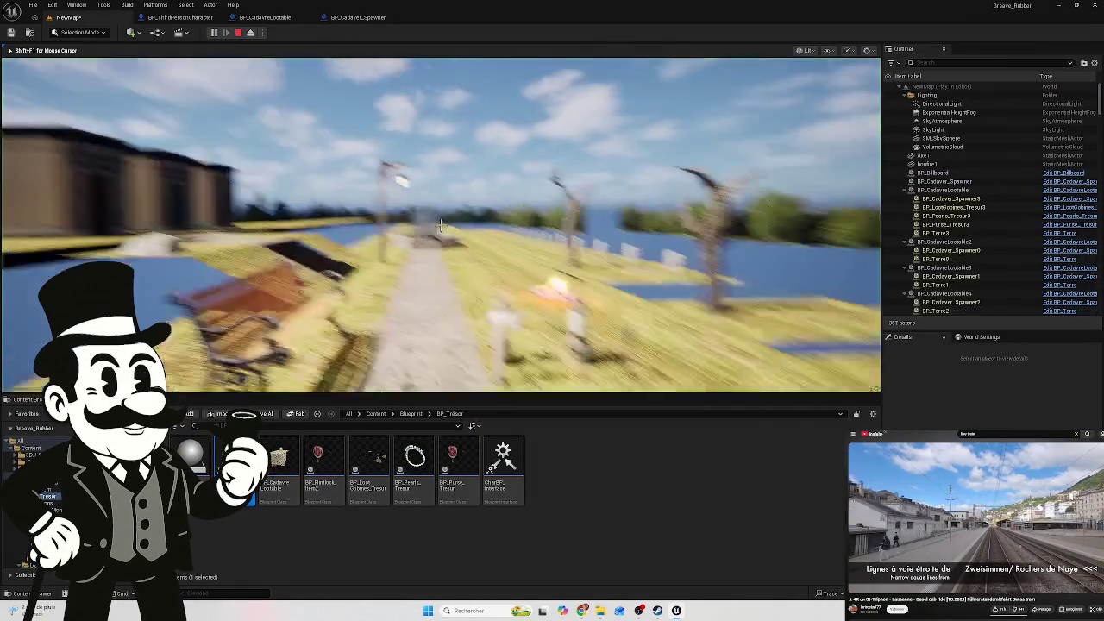
key("w")
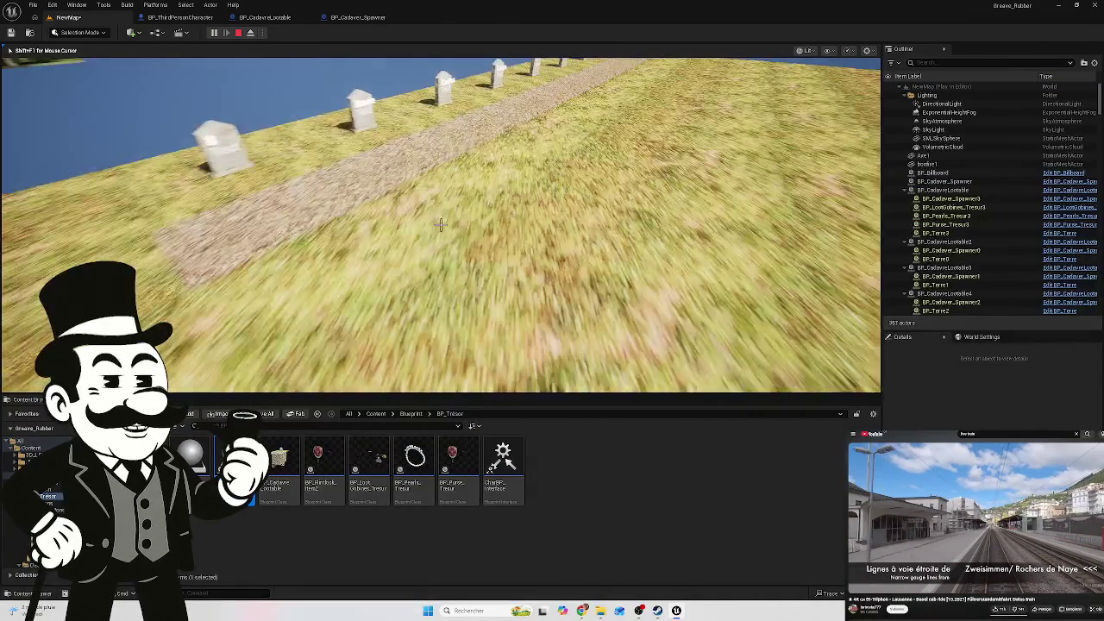
key("w")
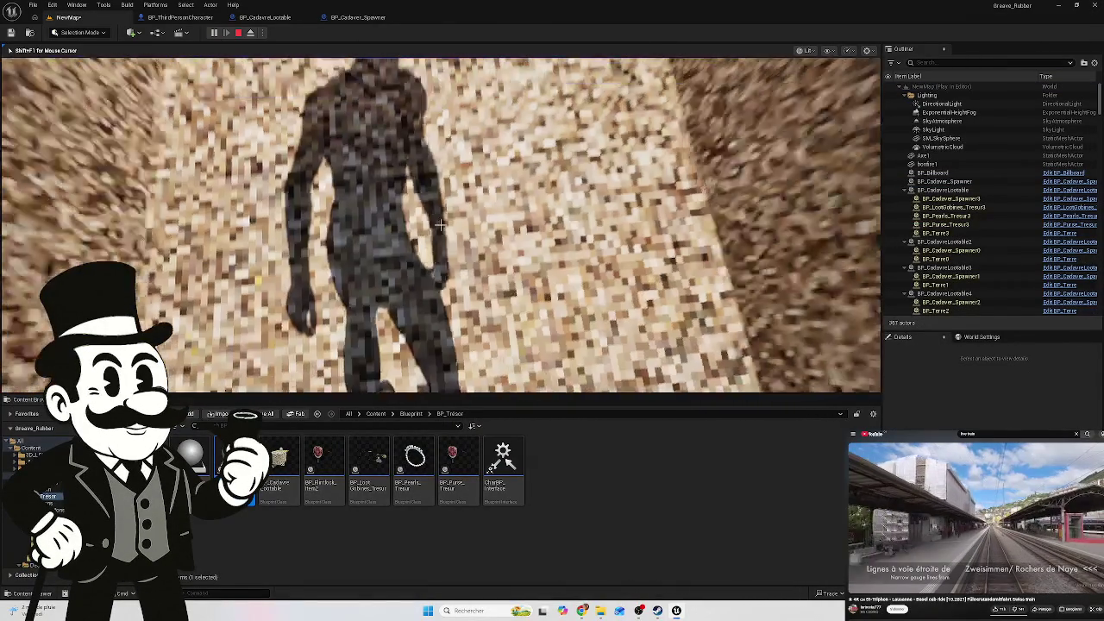
key("w")
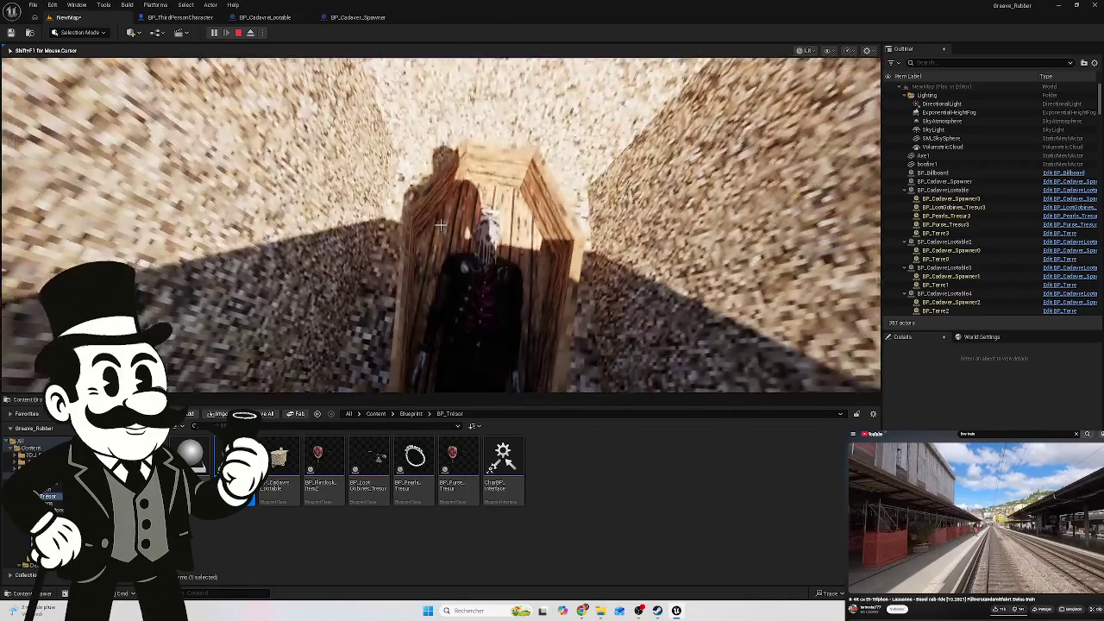
key("w")
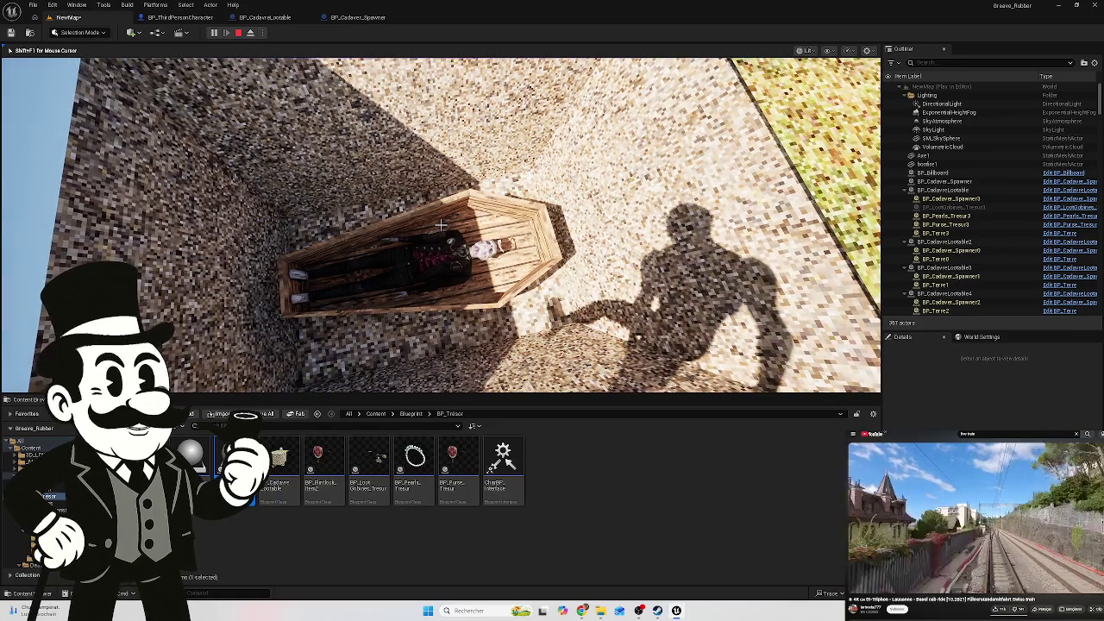
key("w")
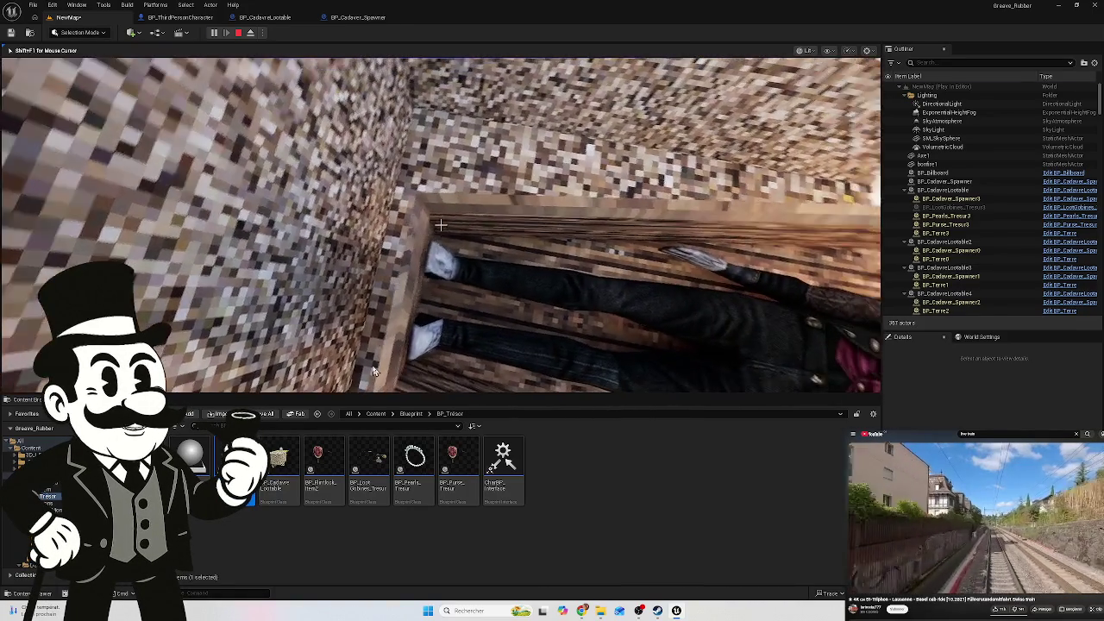
key("Escape")
left_click(261, 19)
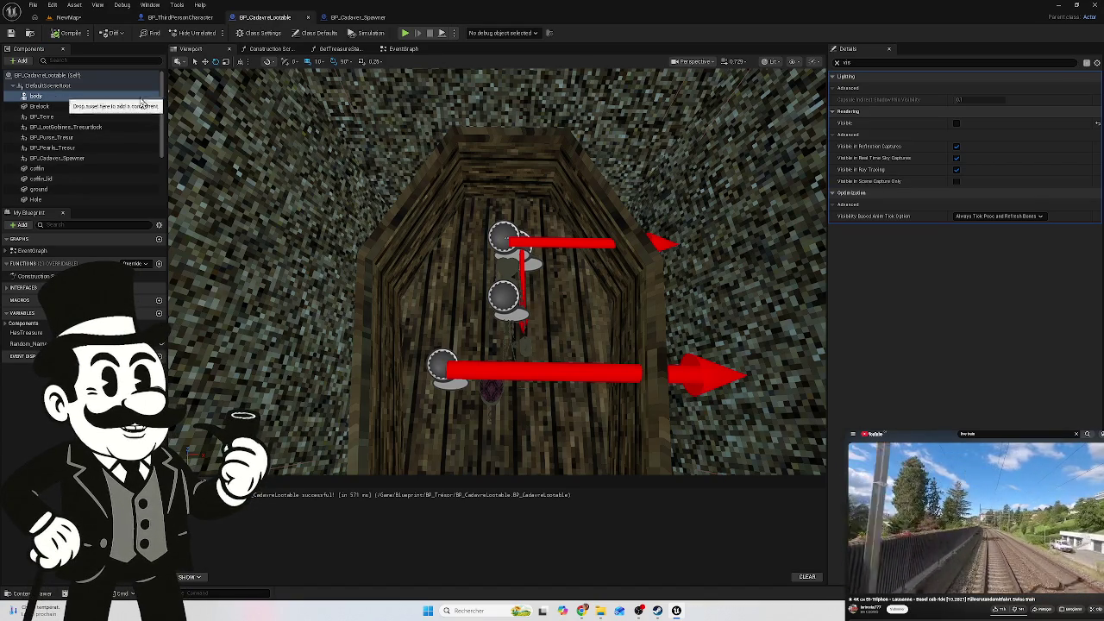
Inspect the purse and pearls treasure components placed on the body
left_click(856, 61)
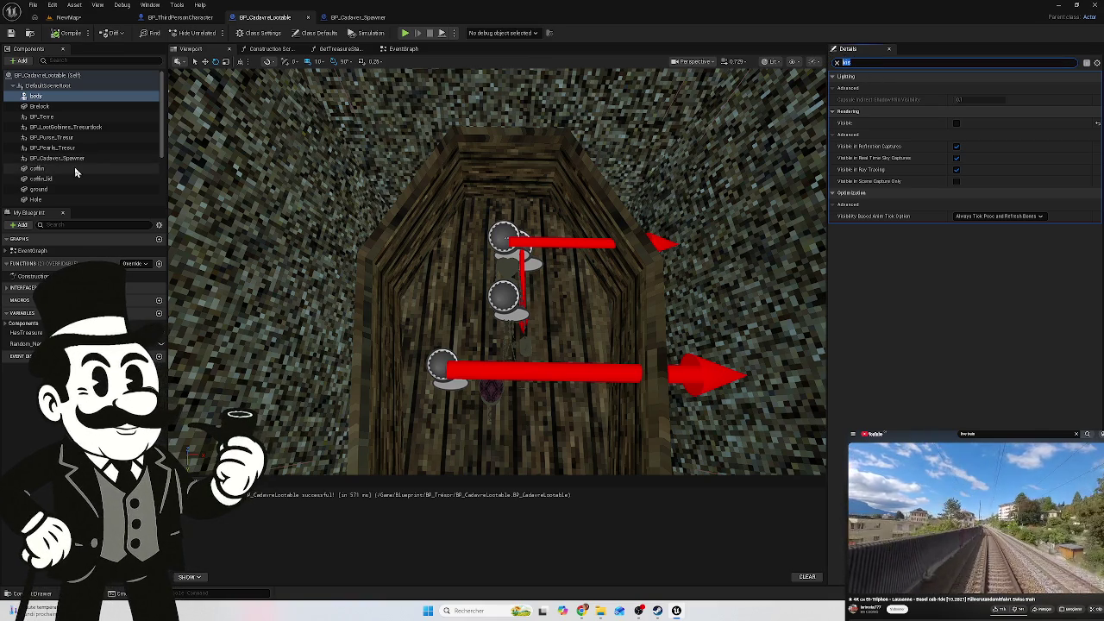
left_click(62, 127)
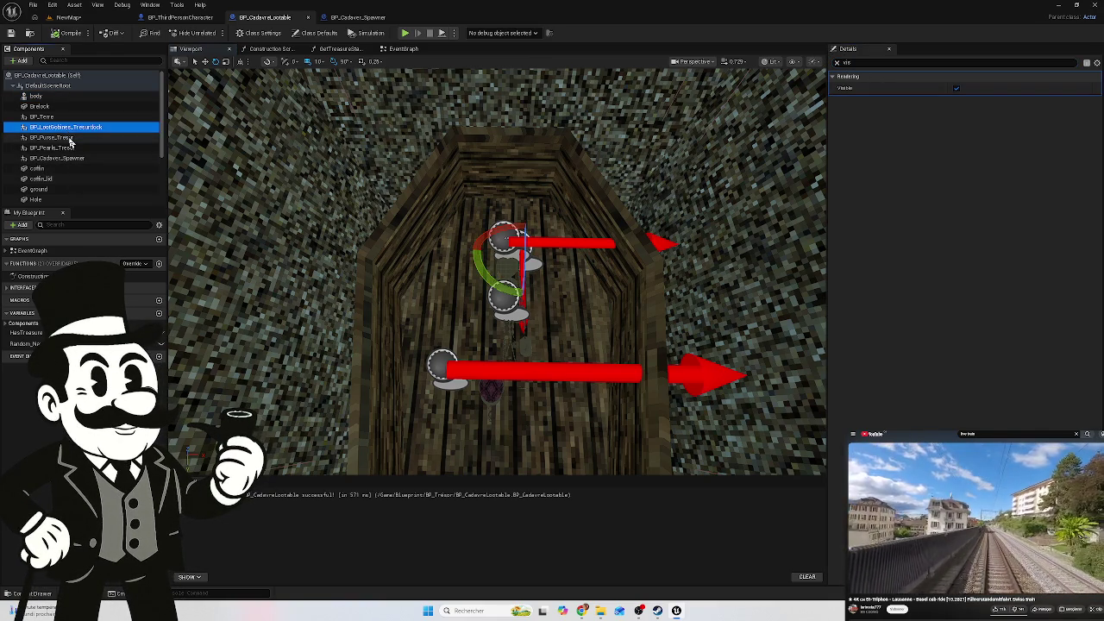
left_click(69, 137)
left_click(75, 158)
left_click(69, 147)
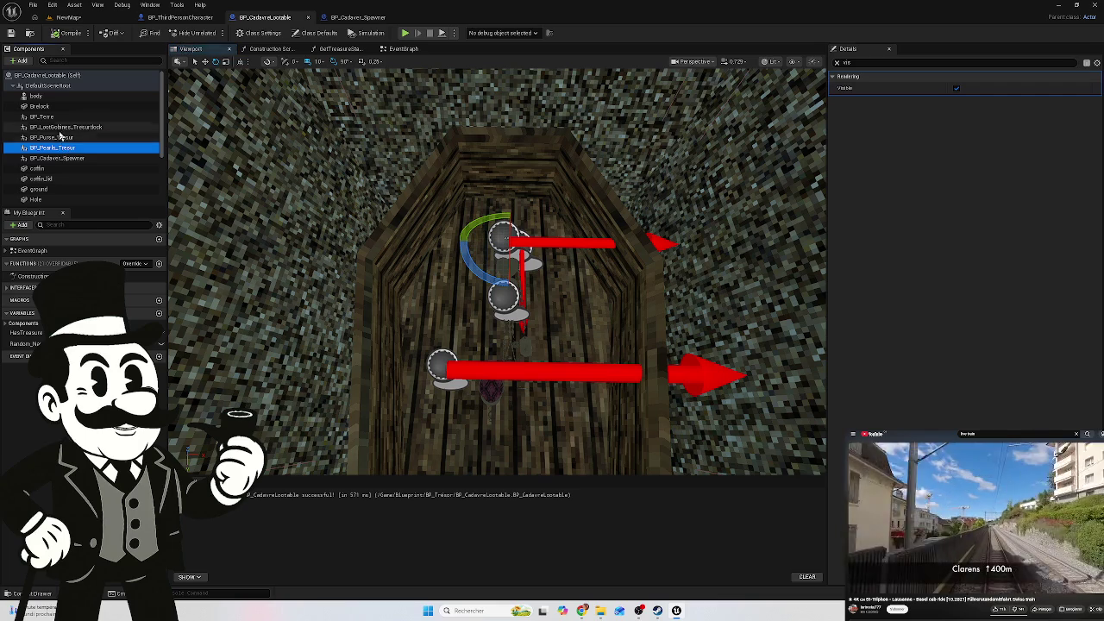
left_click(77, 158)
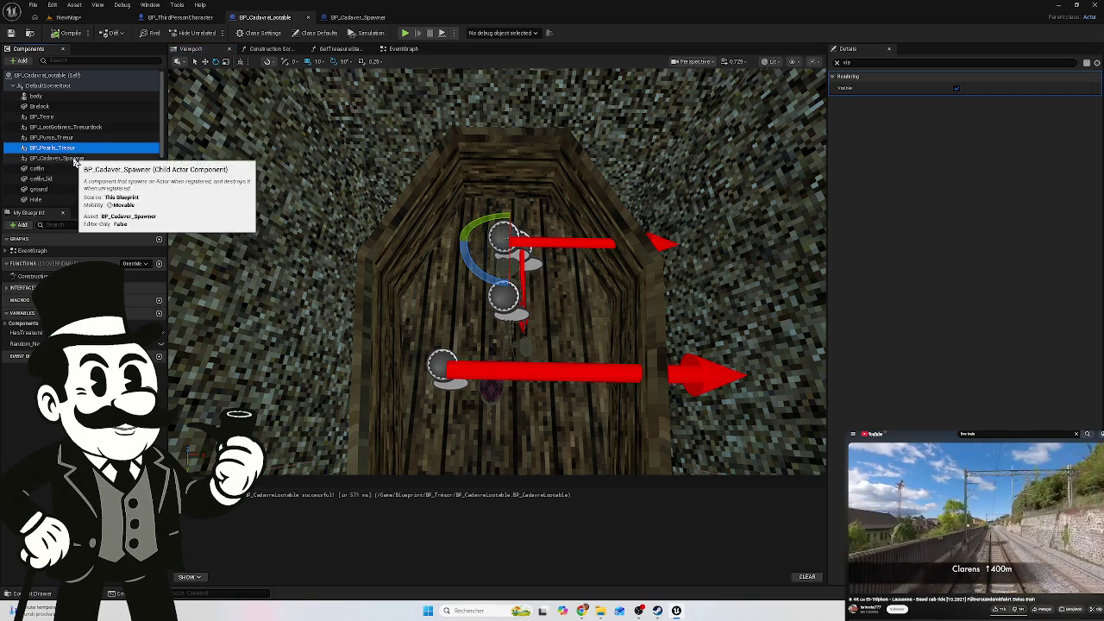
Clear the Details filter, review Class Settings and Class Defaults, then select BP_Cadaver_Spawner's SkeletalMesh
left_click(836, 64)
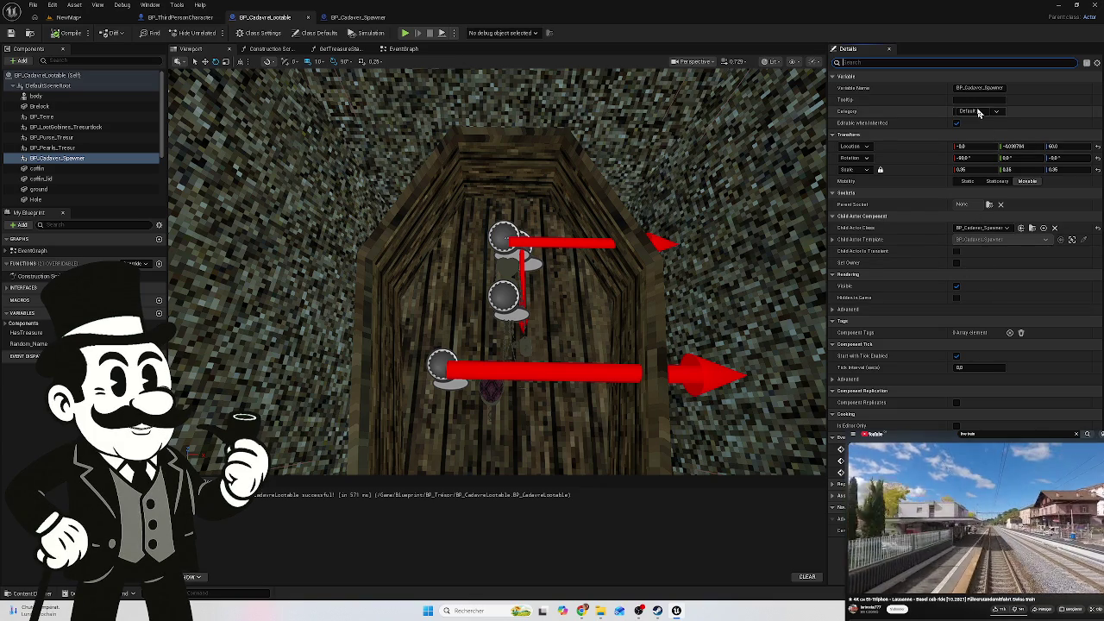
left_click(268, 35)
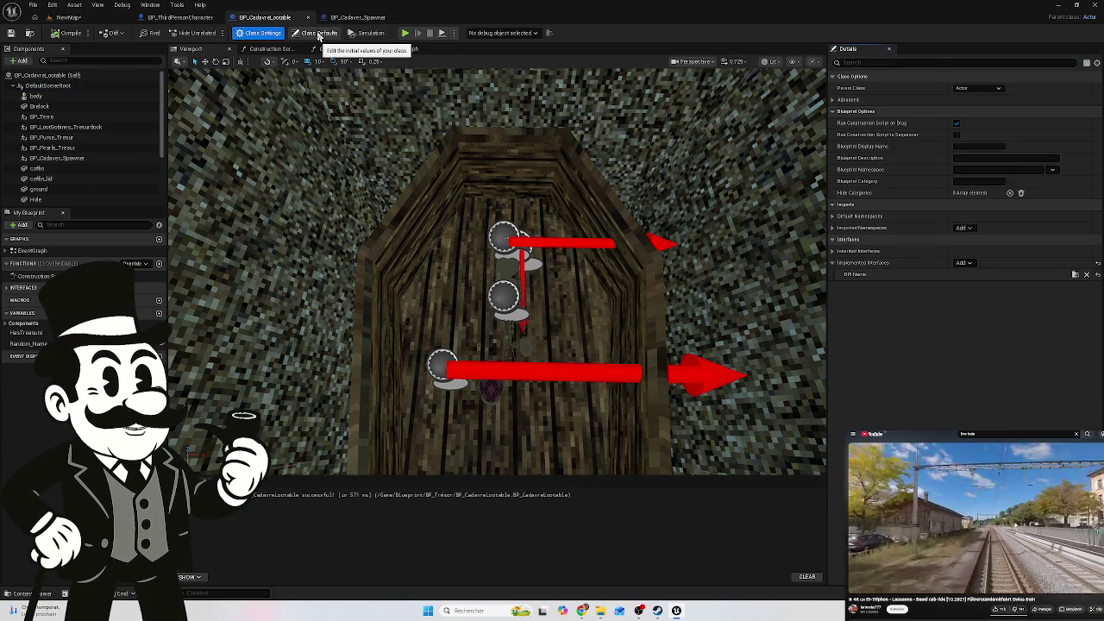
left_click(318, 35)
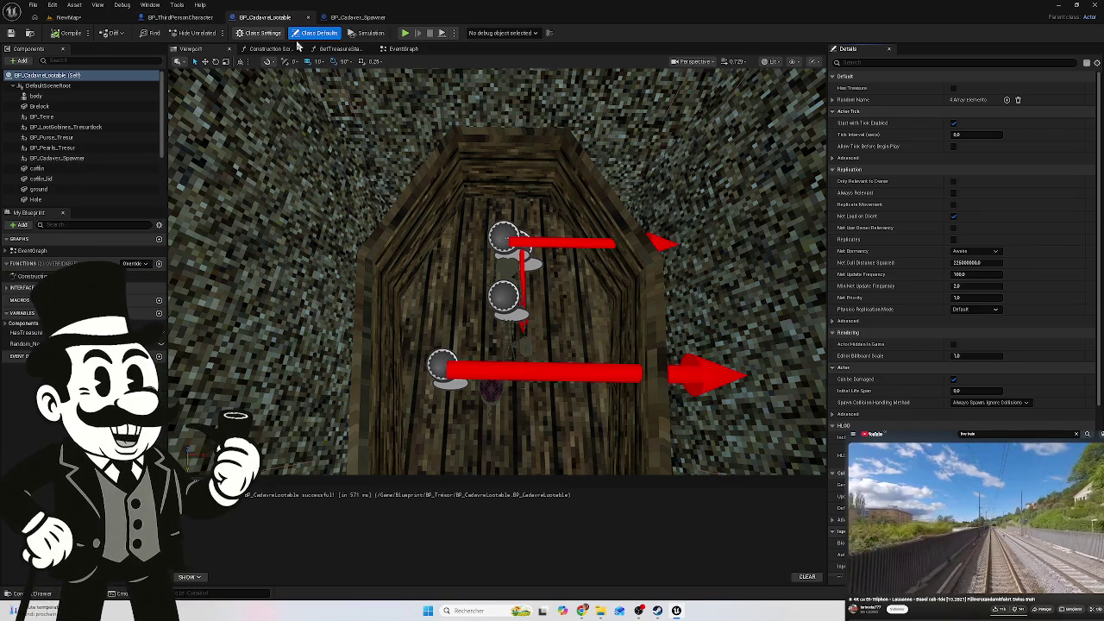
left_click(357, 18)
left_click(52, 100)
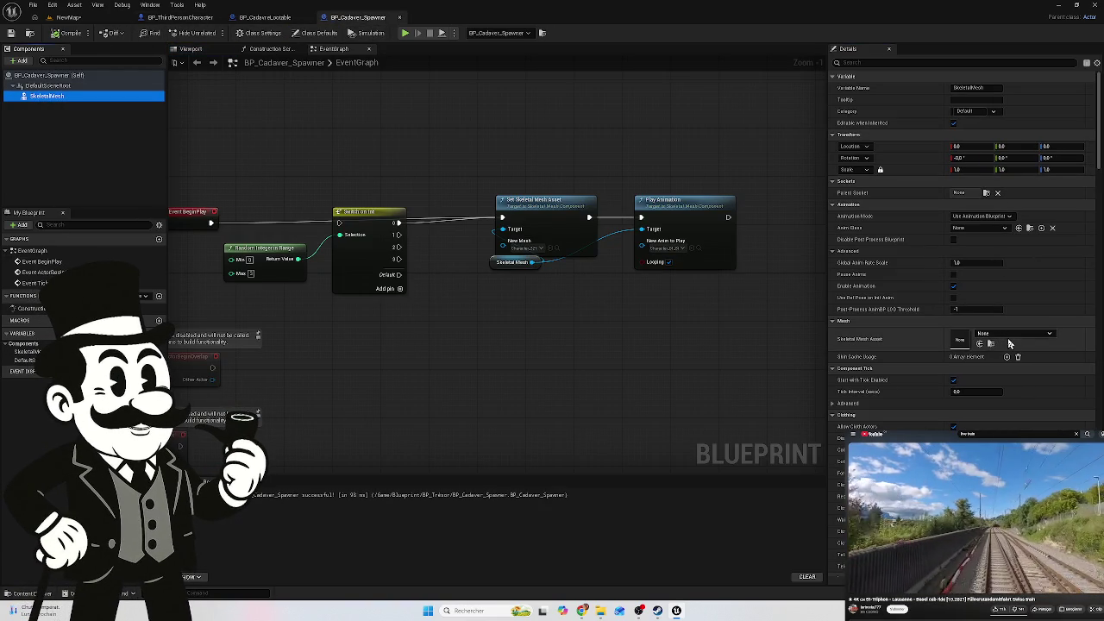
Assign Character_321 from Dead_body > Body_Male as the spawner's Skeletal Mesh Asset and compile
left_click(1009, 337)
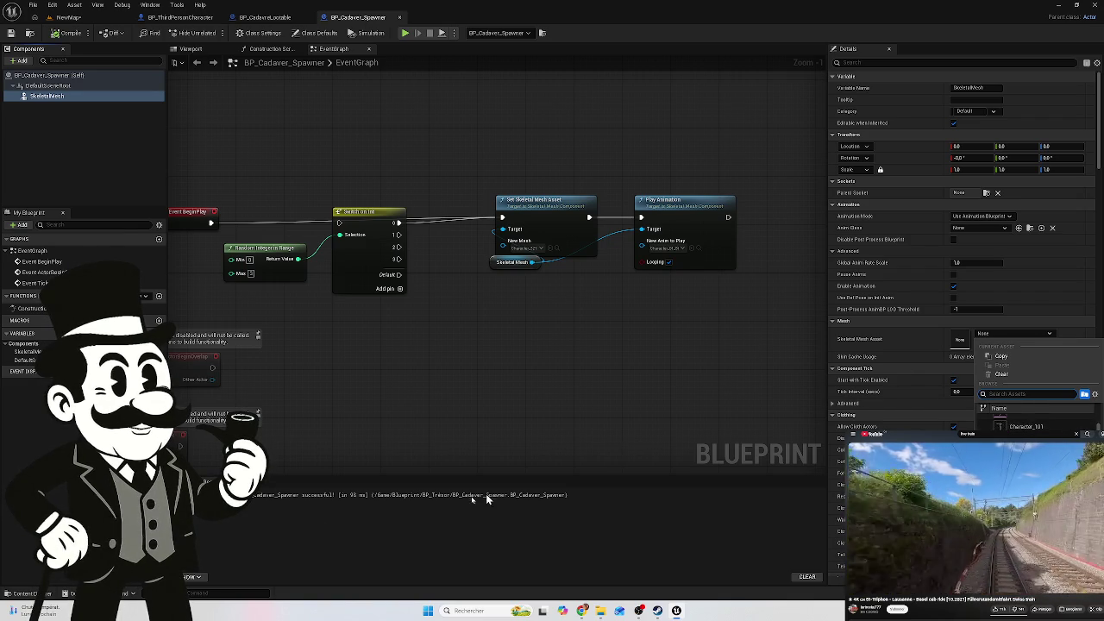
key("ctrl+space")
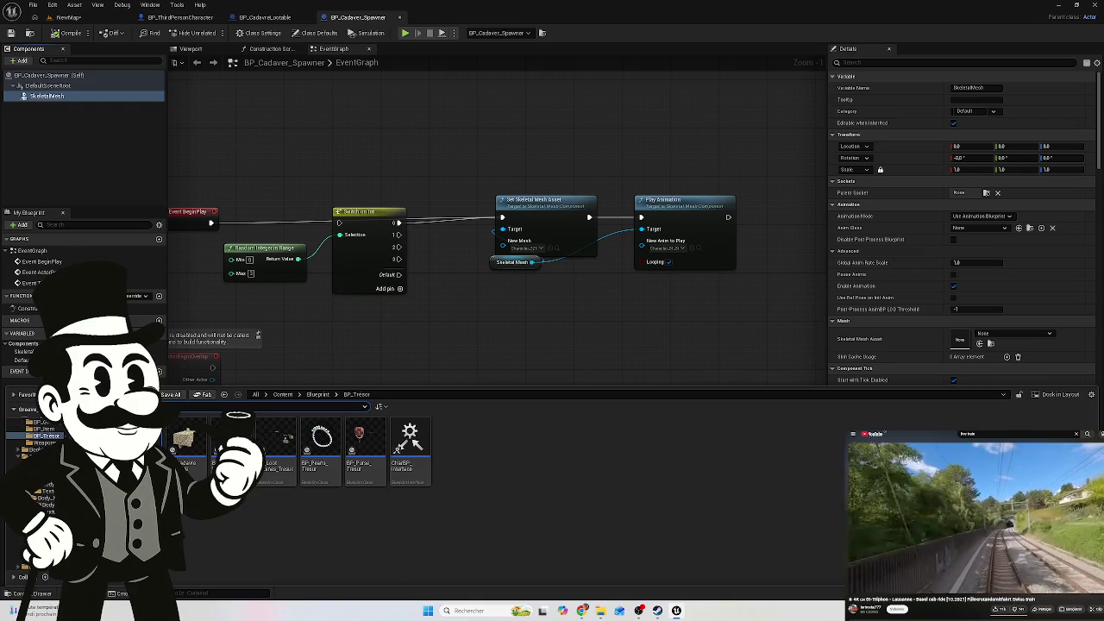
left_click(43, 498)
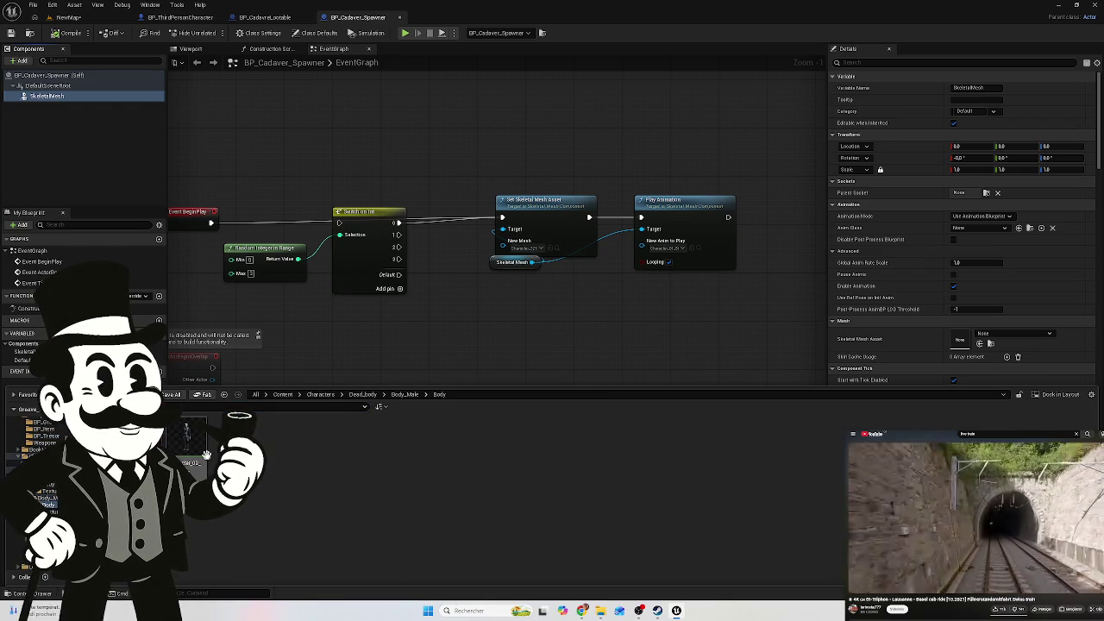
mouse_move(206, 454)
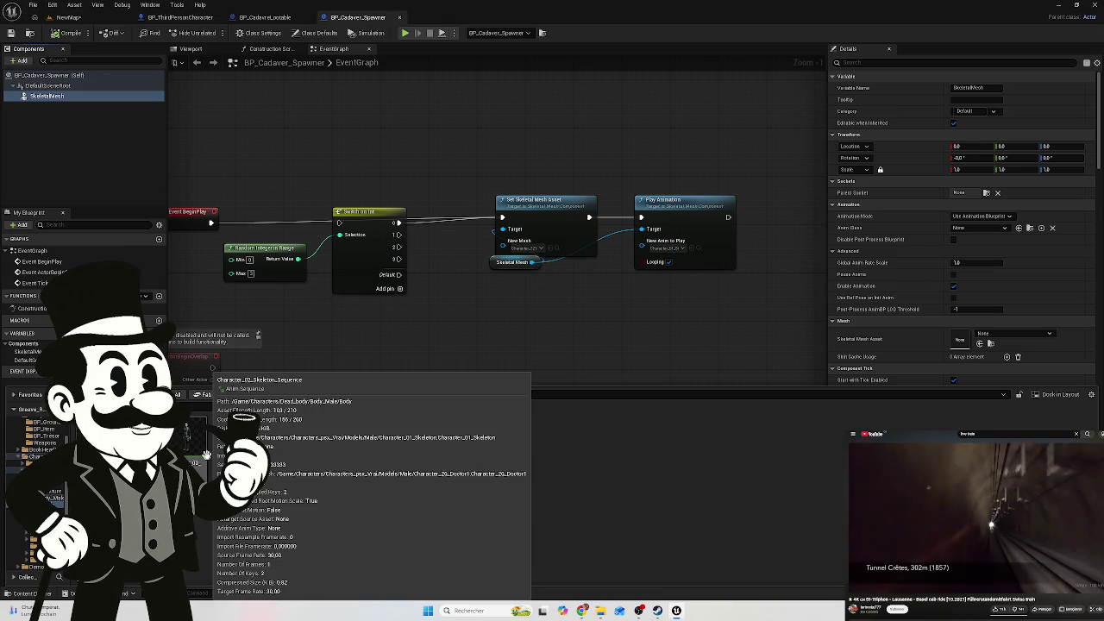
mouse_move(207, 454)
left_mouse_down()
mouse_move(319, 420)
mouse_move(950, 336)
mouse_move(734, 434)
mouse_move(357, 530)
left_mouse_up()
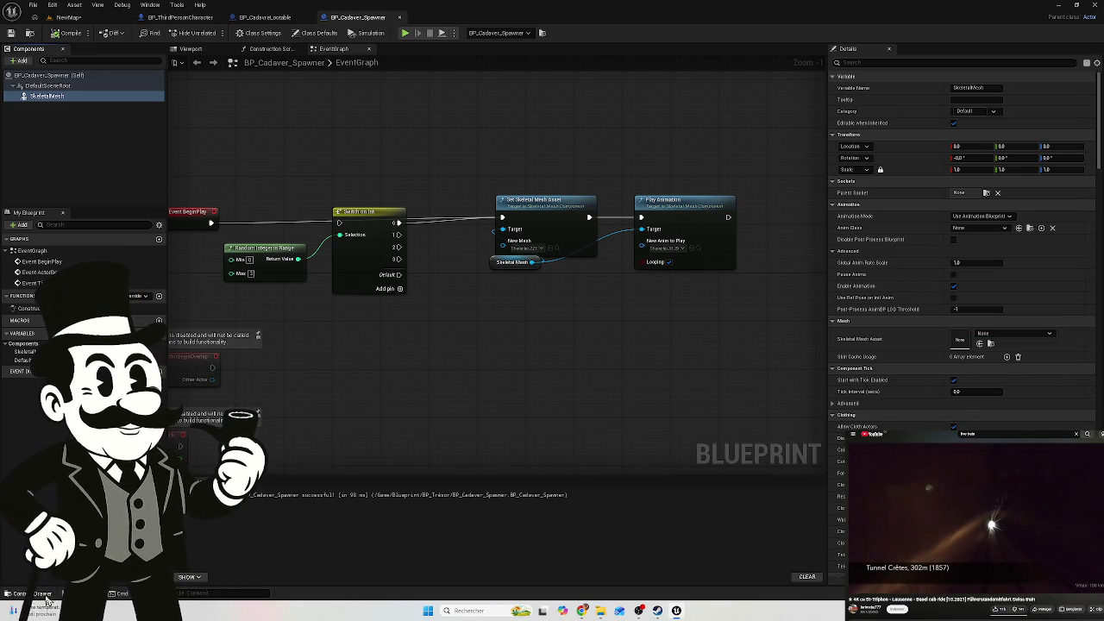
left_click(45, 594)
mouse_move(186, 435)
left_mouse_down()
mouse_move(983, 341)
mouse_move(963, 338)
left_mouse_up()
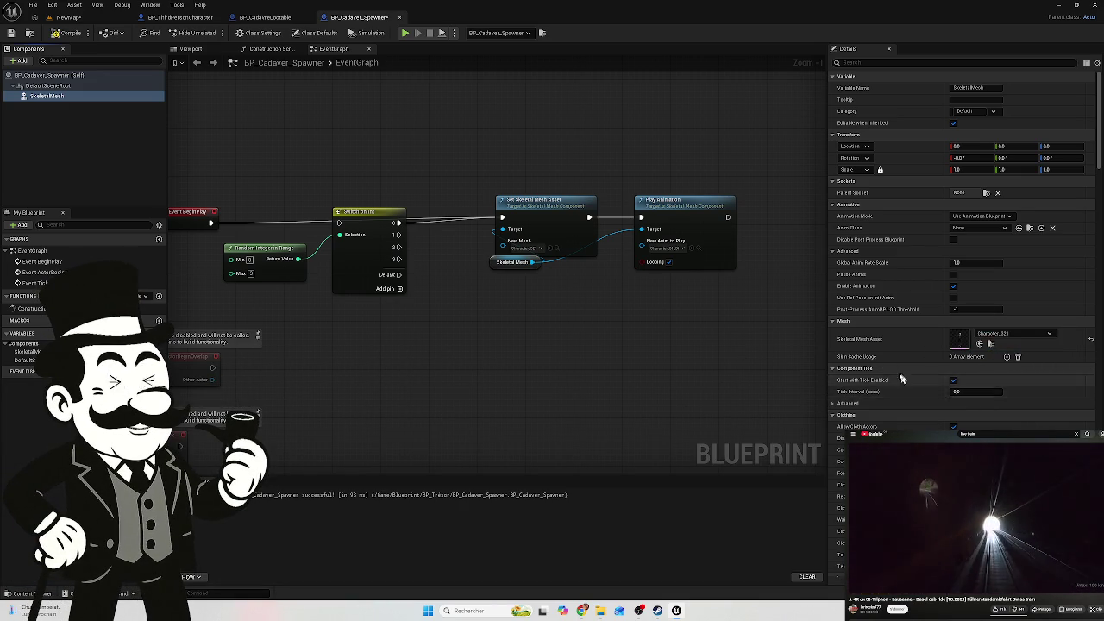
scroll(886, 376, "down", 3)
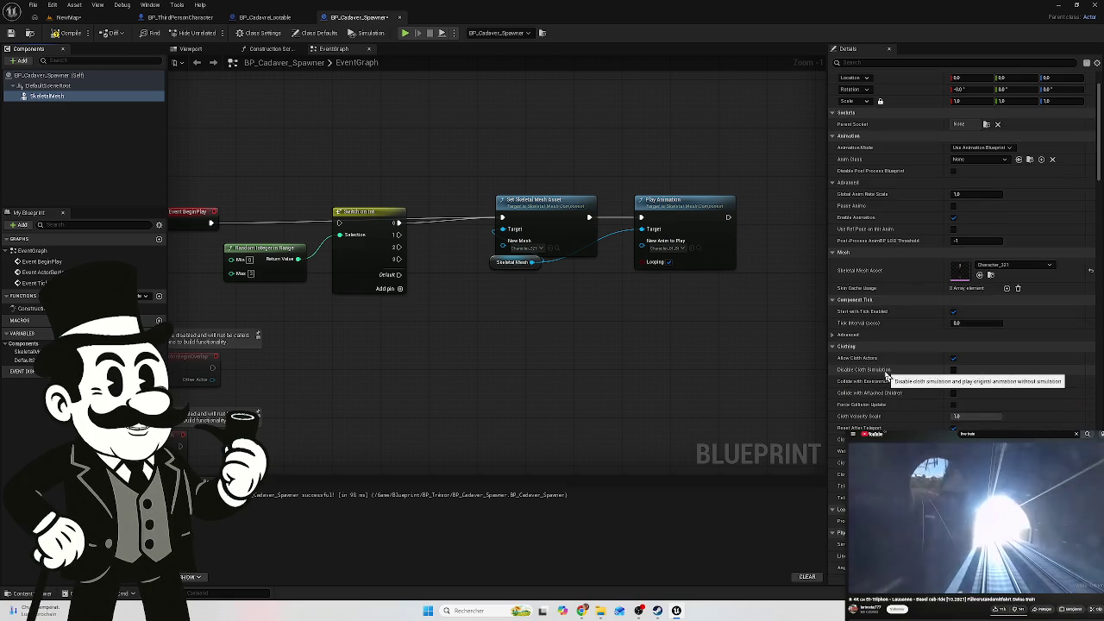
left_click(58, 28)
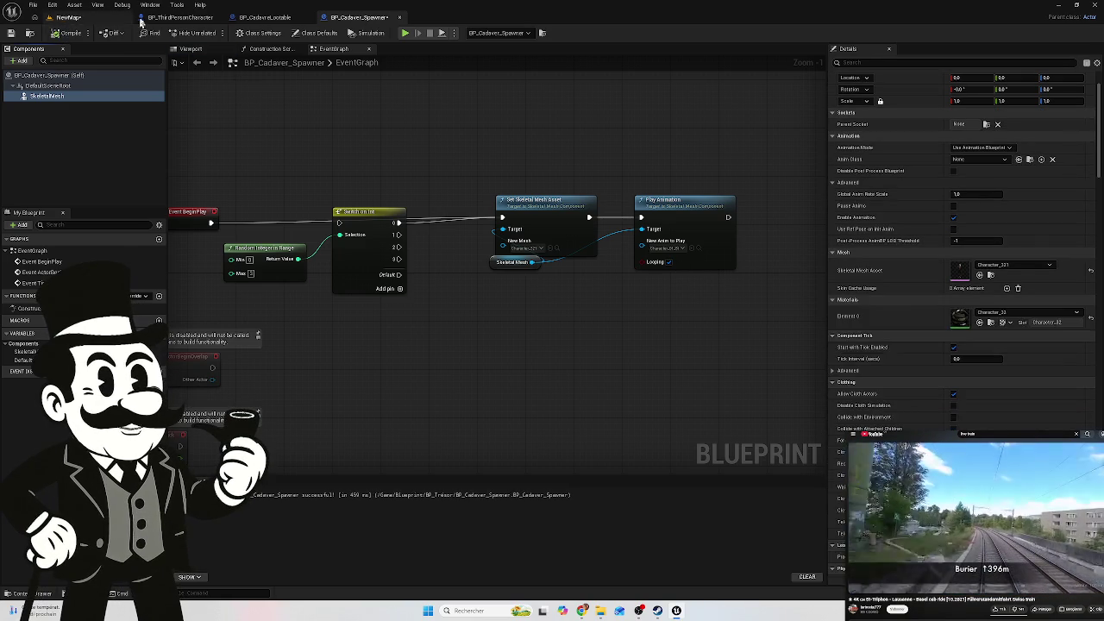
left_click(263, 17)
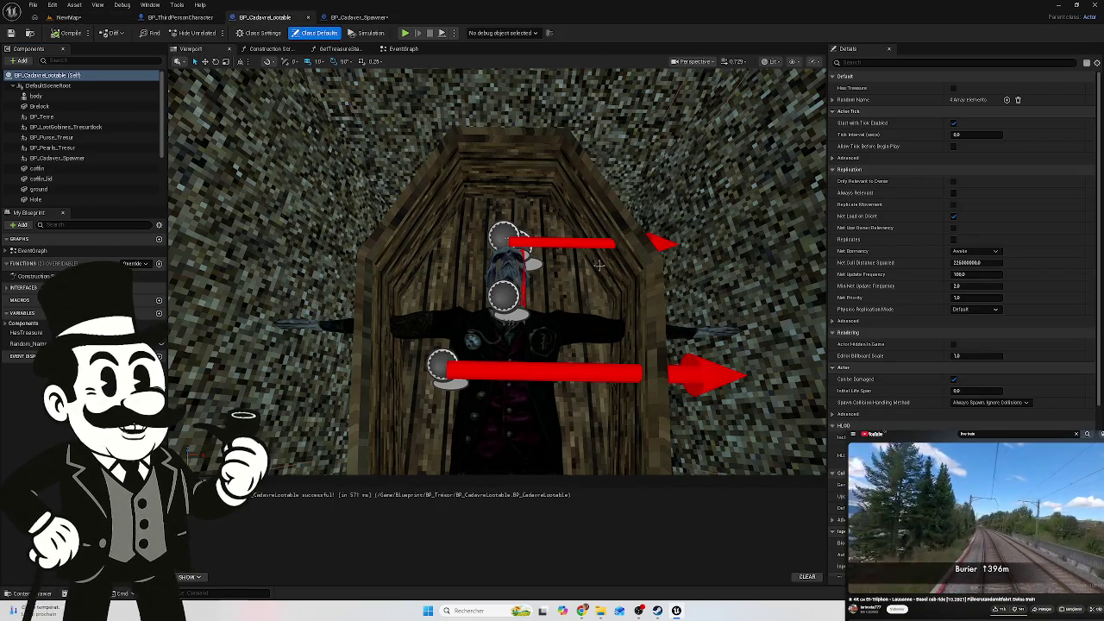
Slide the BP_Cadaver_Spawner component along inside the coffin using the translate gizmo
mouse_move(560, 267)
left_mouse_down()
mouse_move(543, 241)
mouse_move(556, 267)
left_mouse_up()
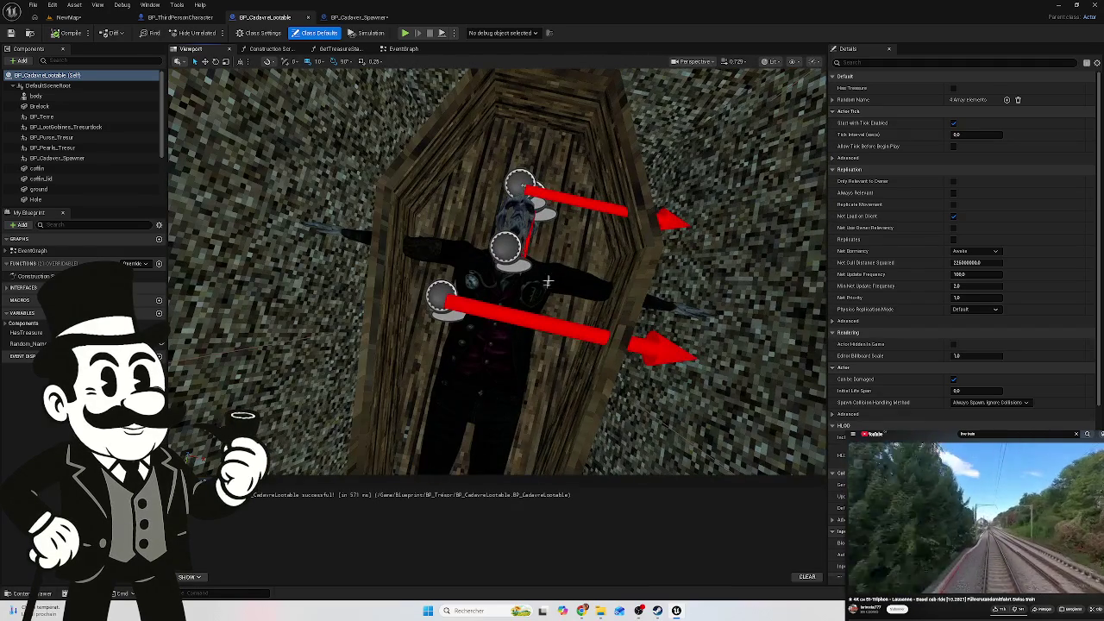
left_click(257, 354)
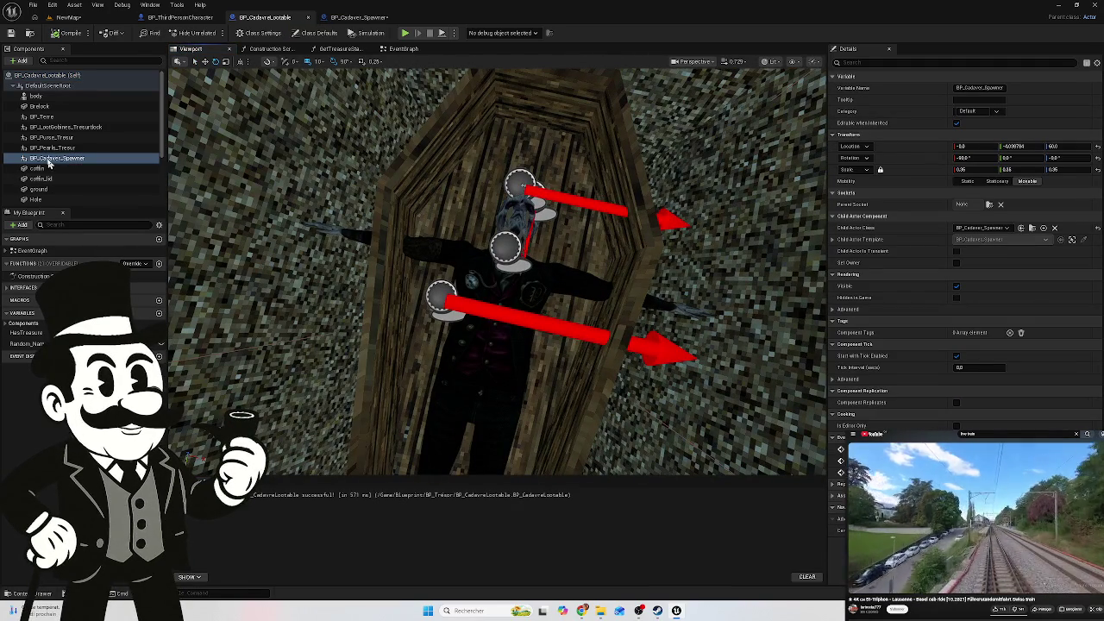
mouse_move(630, 312)
left_mouse_down()
mouse_move(604, 284)
mouse_move(579, 318)
left_mouse_up()
key("w")
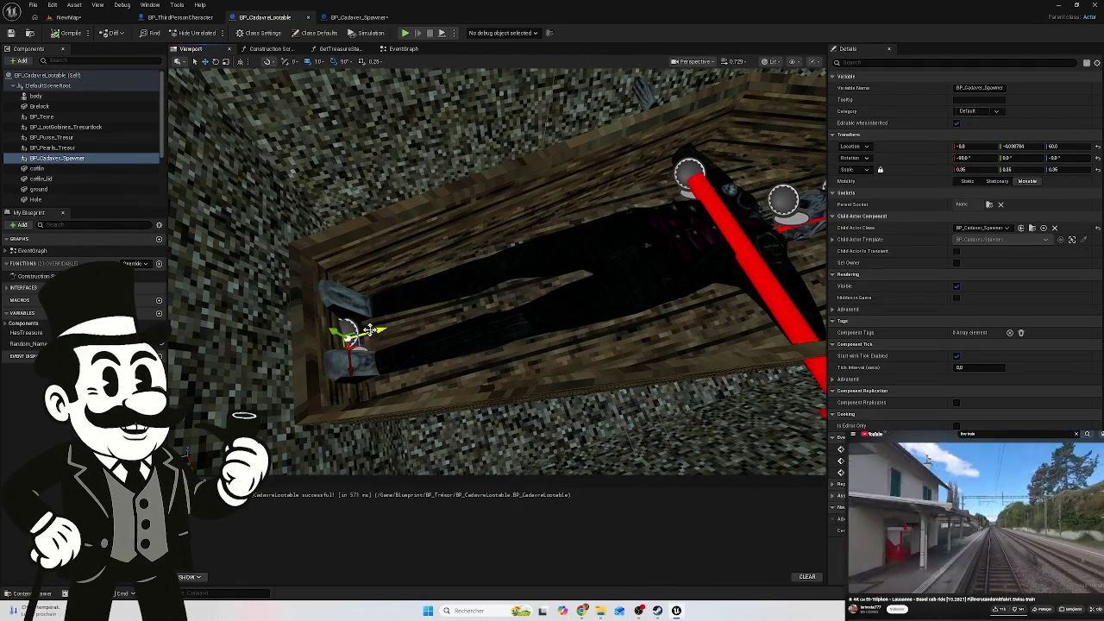
left_click_drag(354, 339, 392, 329)
left_click_drag(473, 326, 454, 347)
left_click(361, 18)
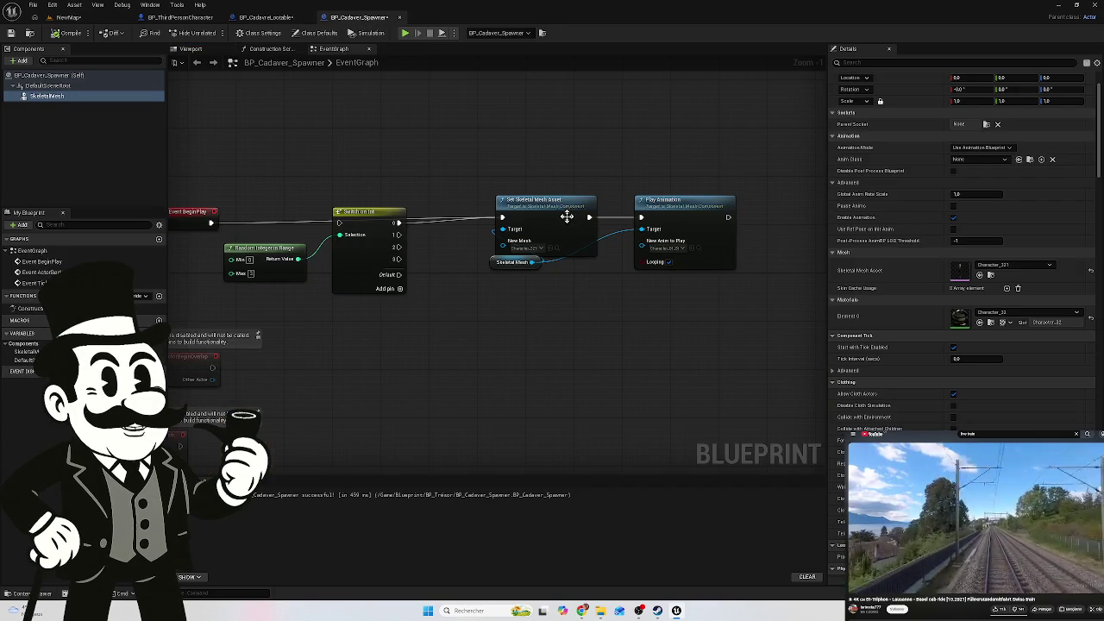
Select SkeletalMesh and review the Anim Class and Animation Mode lists, leaving both unchanged
left_click(50, 100)
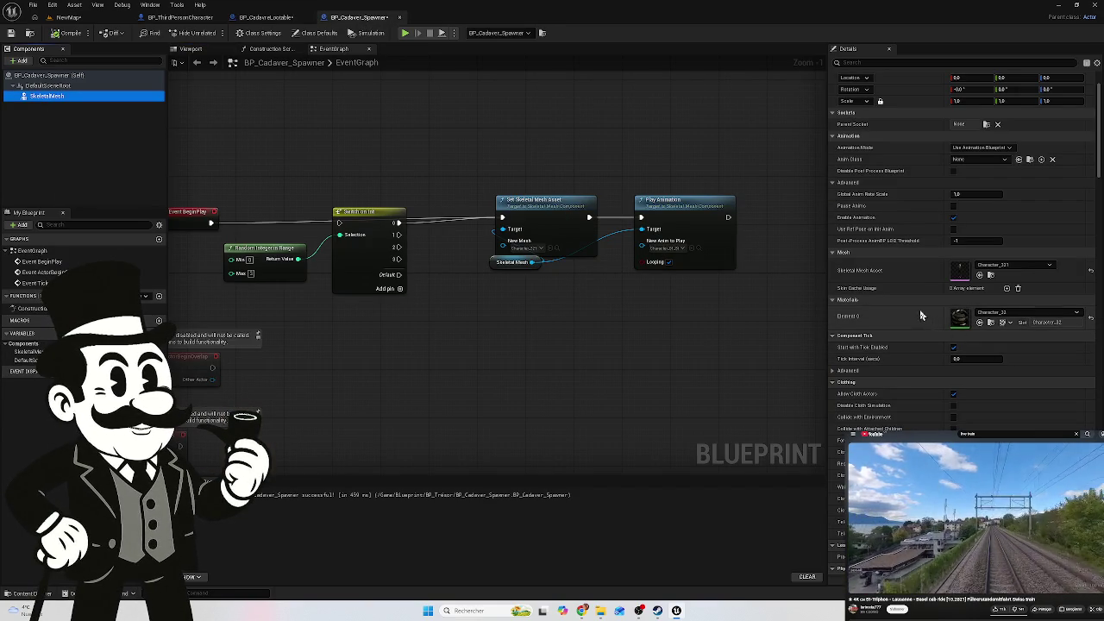
scroll(971, 406, "down", 4)
scroll(948, 397, "up", 5)
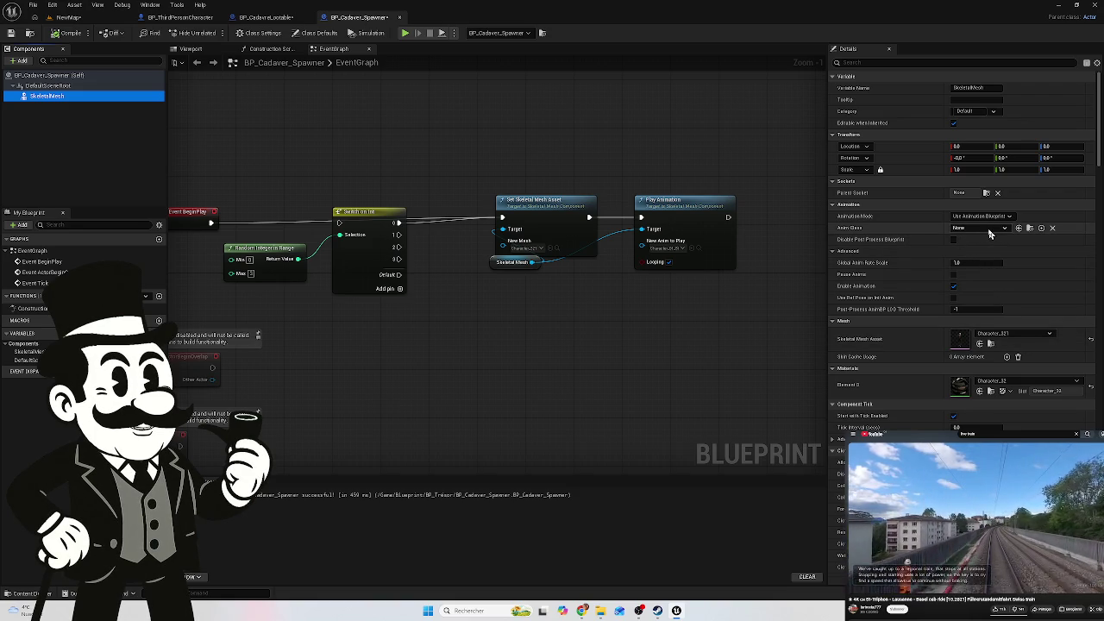
left_click(989, 231)
left_click(989, 233)
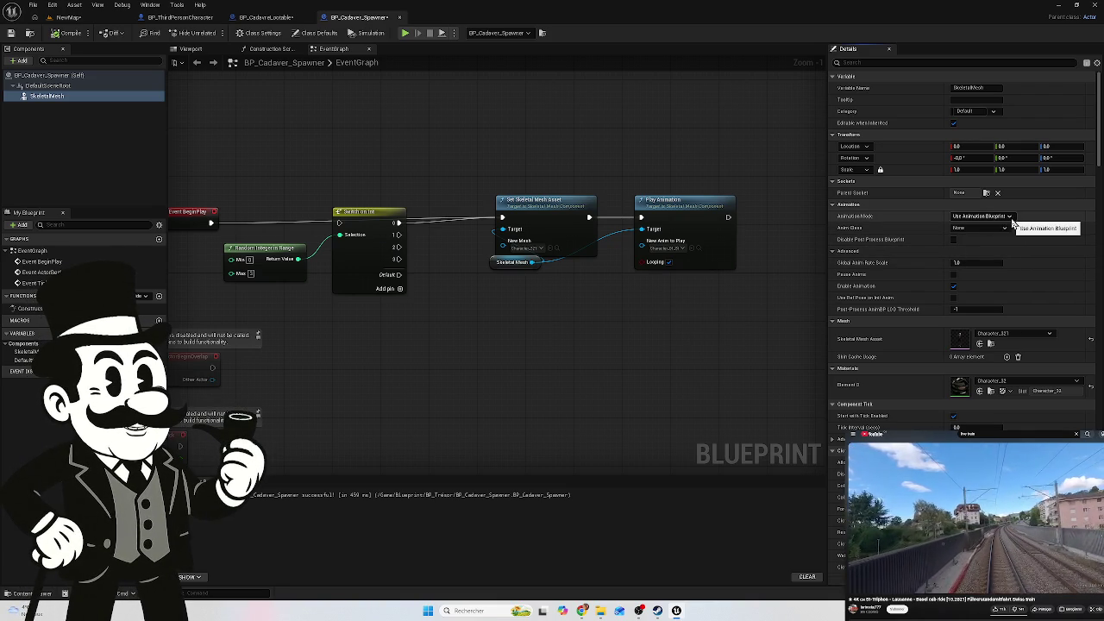
left_click(1011, 220)
left_click(1007, 224)
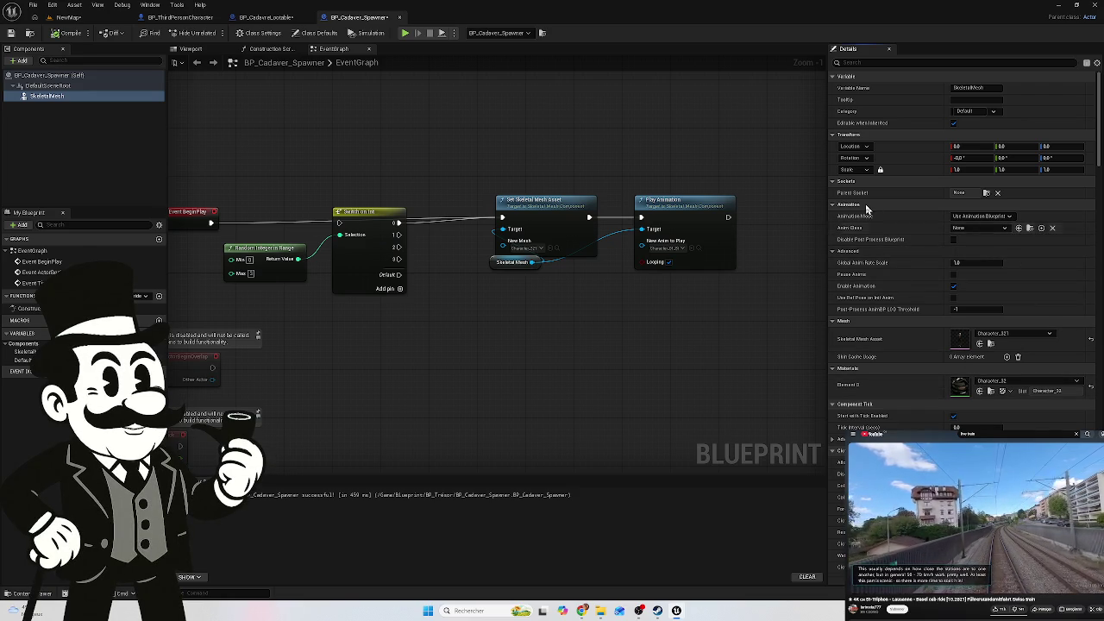
Search Details for animation properties, then view Class Defaults and Class Settings with the filter cleared
scroll(920, 277, "down", 3)
scroll(920, 276, "up", 3)
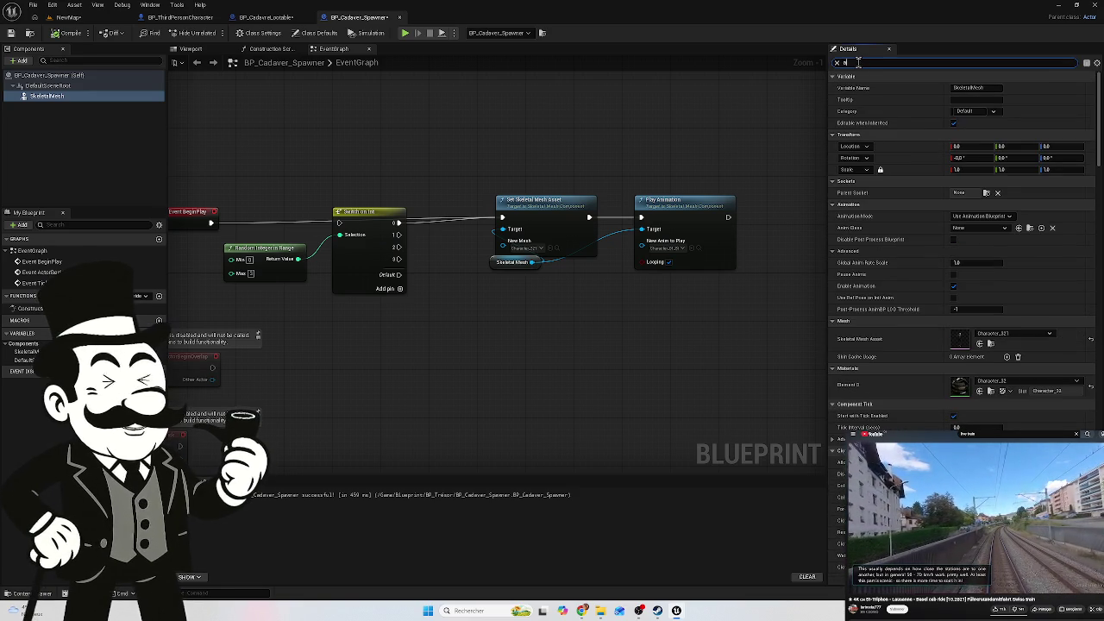
type("ni")
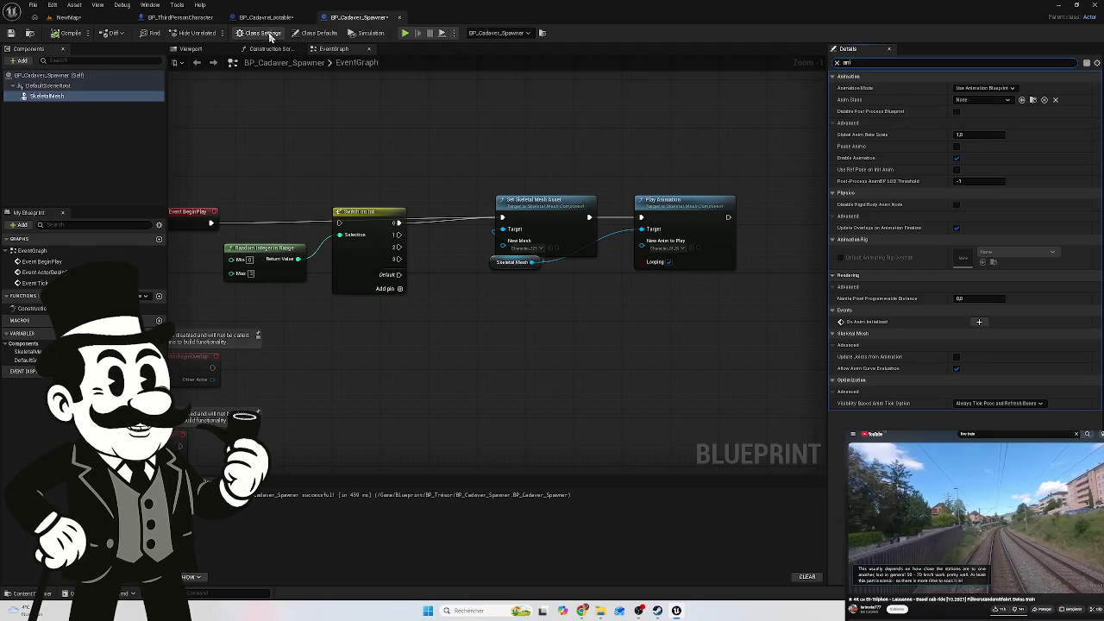
left_click(314, 33)
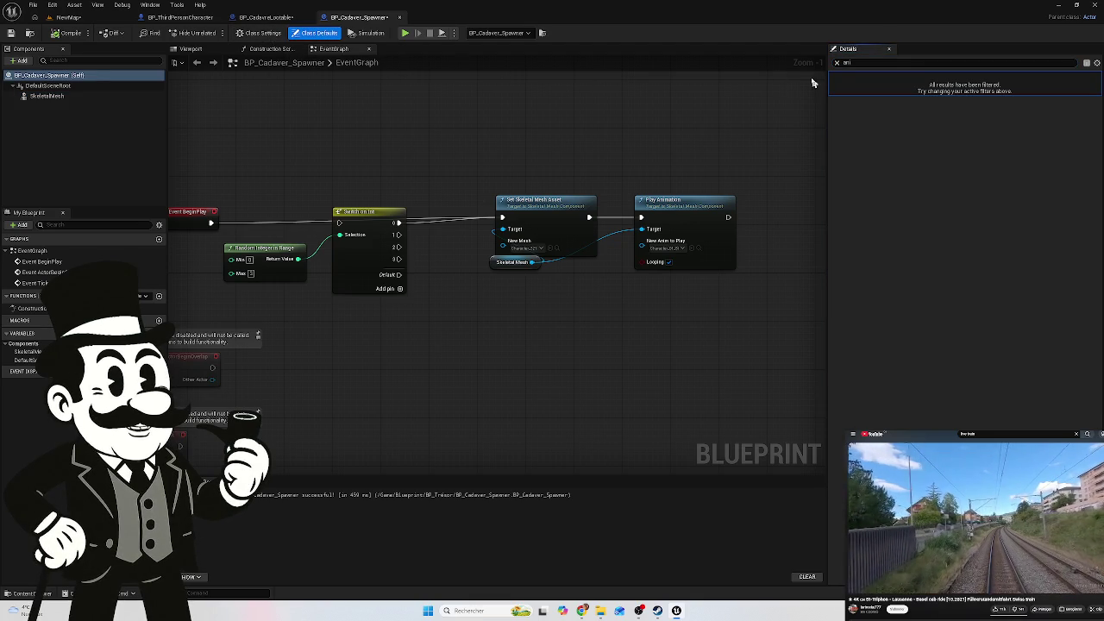
left_click(837, 64)
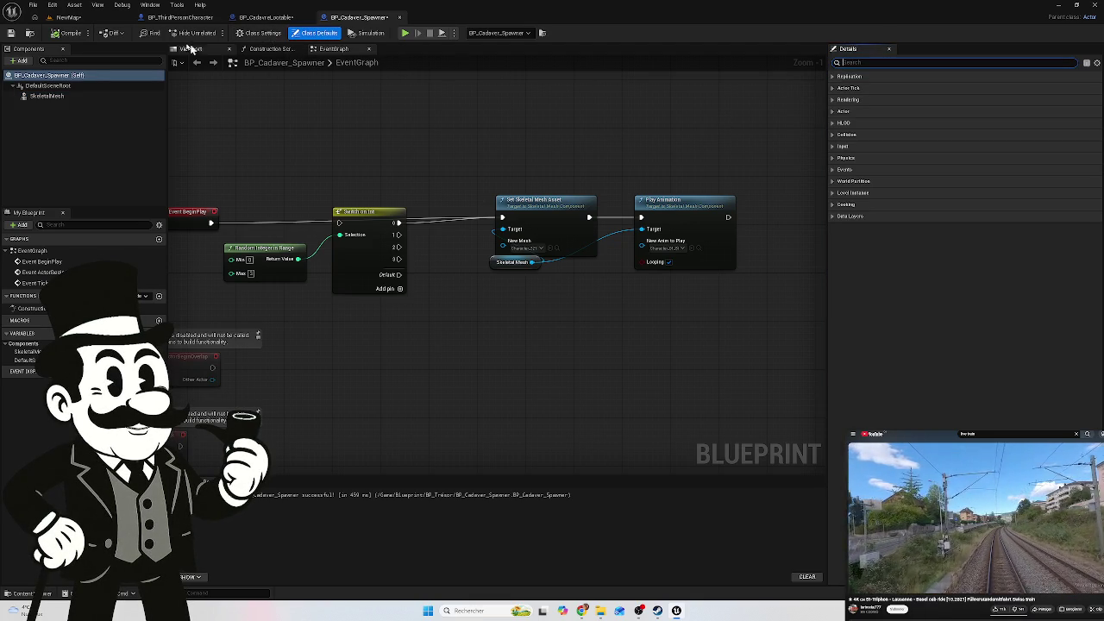
left_click(259, 33)
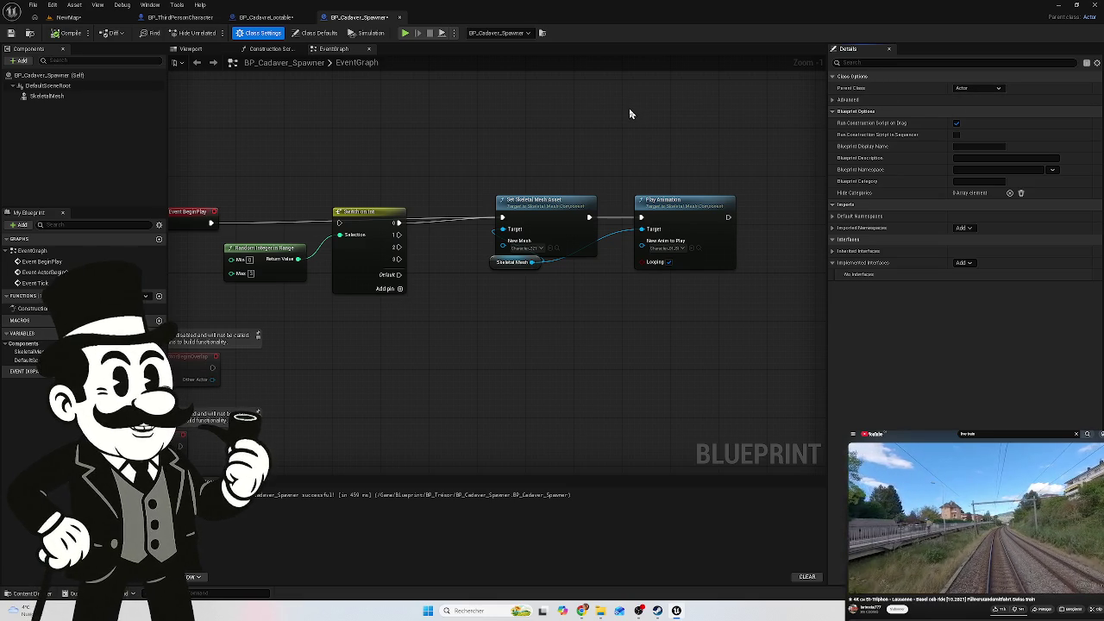
left_click(266, 17)
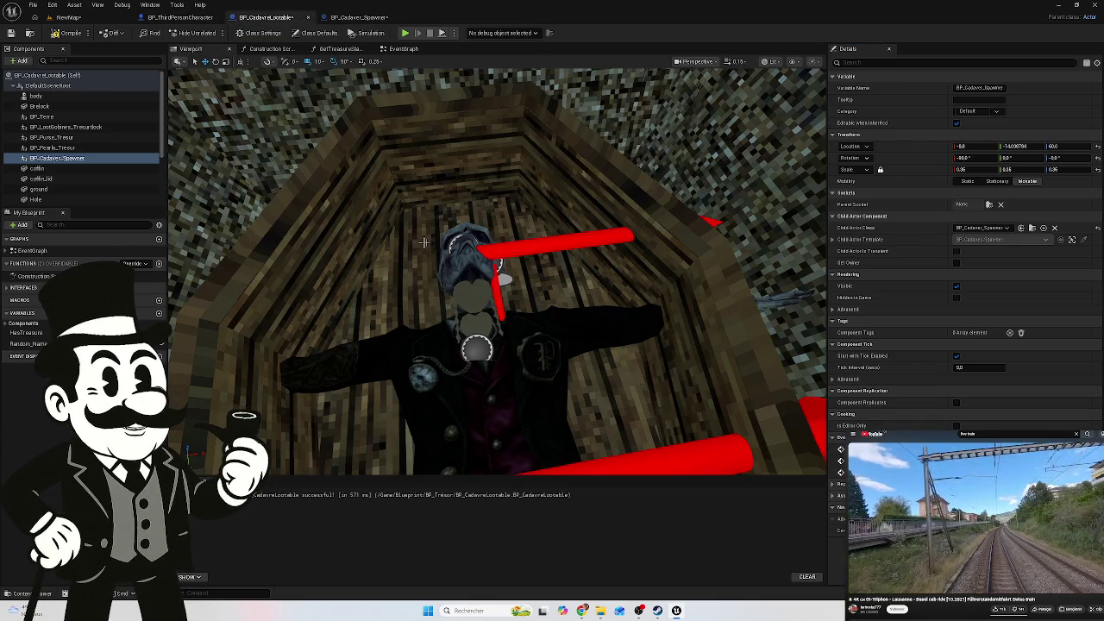
Select BP_Cadaver_Spawner and drag it down to lower the cadaver slightly in the coffin
left_click(65, 127)
left_click_drag(541, 285, 609, 420)
left_click_drag(610, 295, 550, 303)
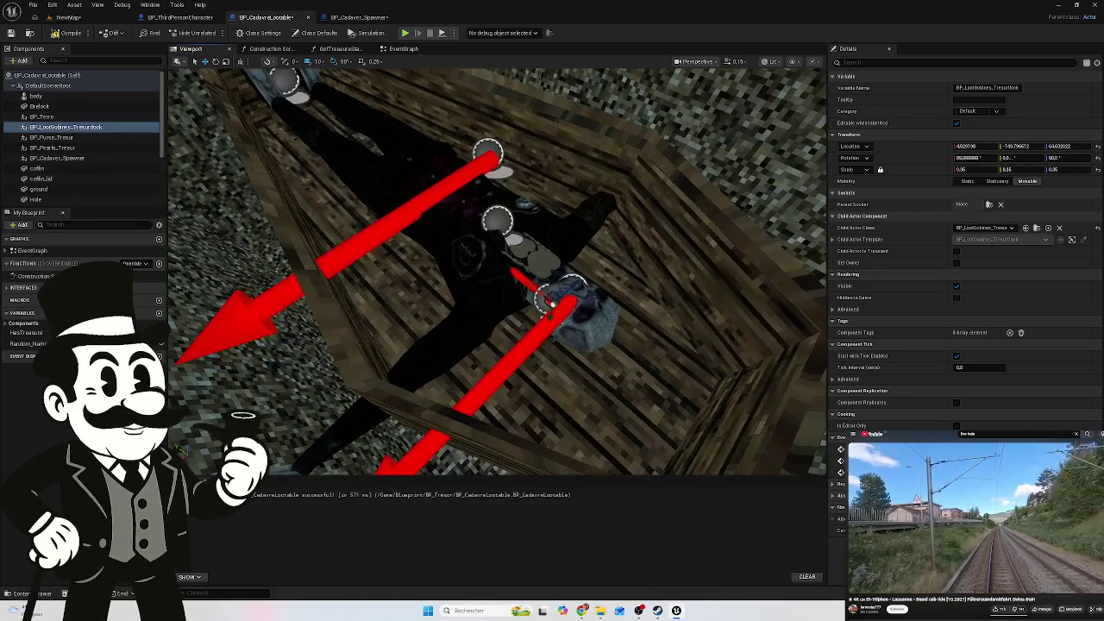
left_click(284, 84)
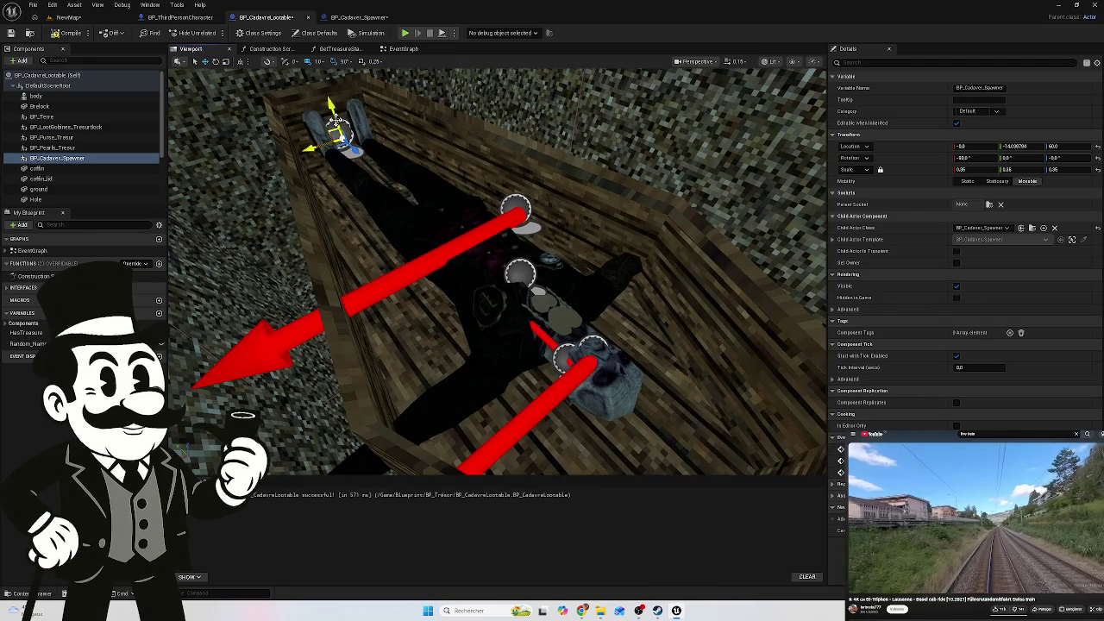
left_click_drag(331, 103, 340, 127)
scroll(340, 128, "up", 10)
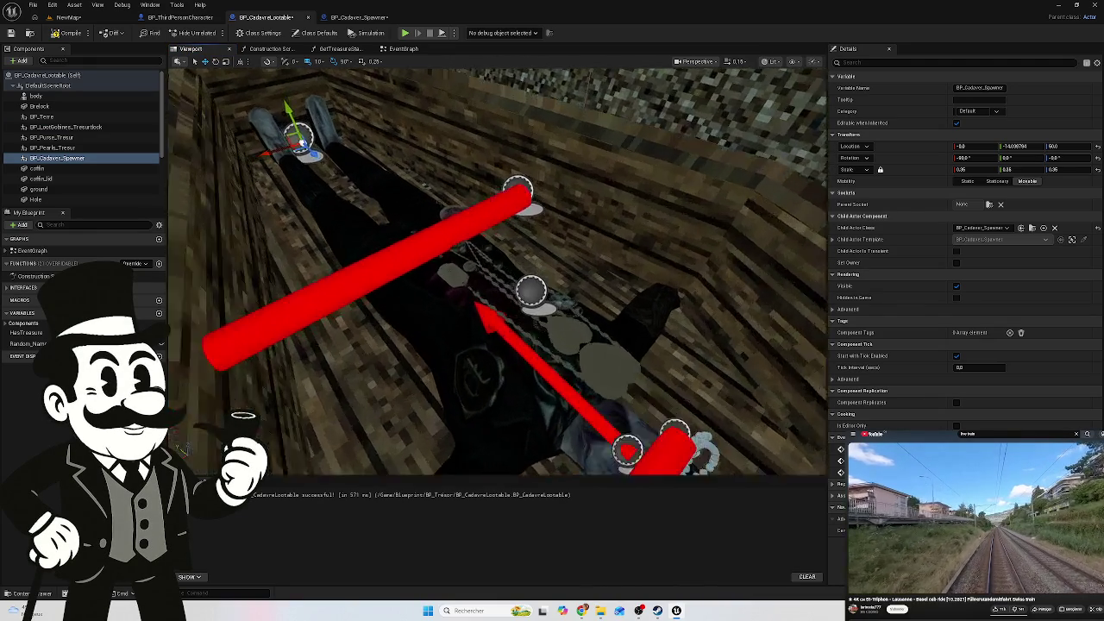
left_click_drag(340, 127, 360, 175)
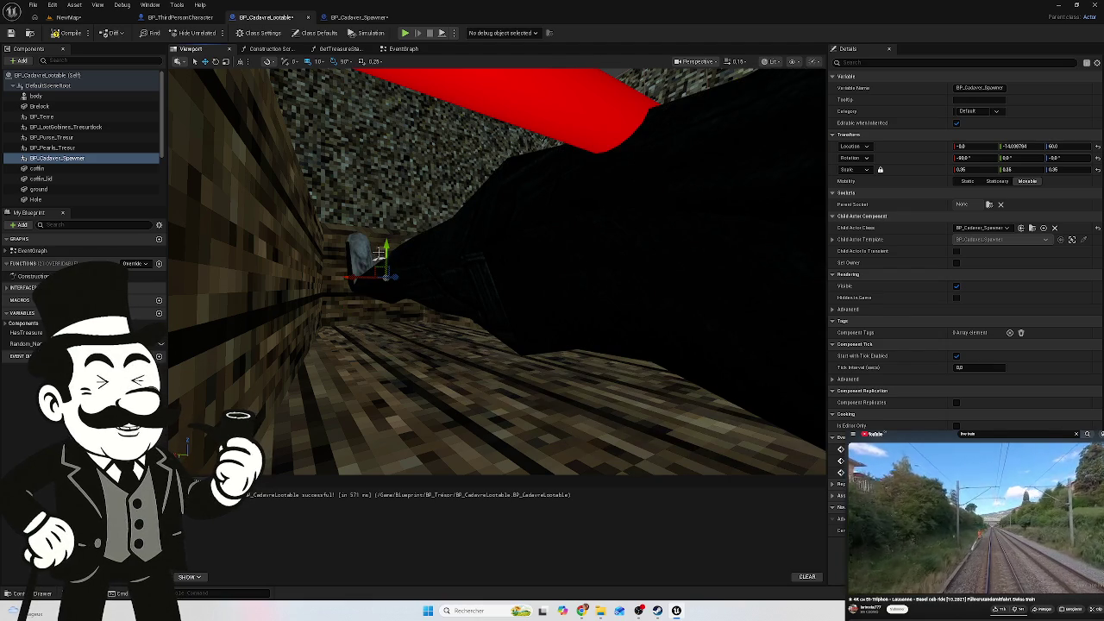
Fly the viewport camera around the coffin to inspect the cadaver's head and pearl necklace
left_click_drag(359, 175, 360, 164)
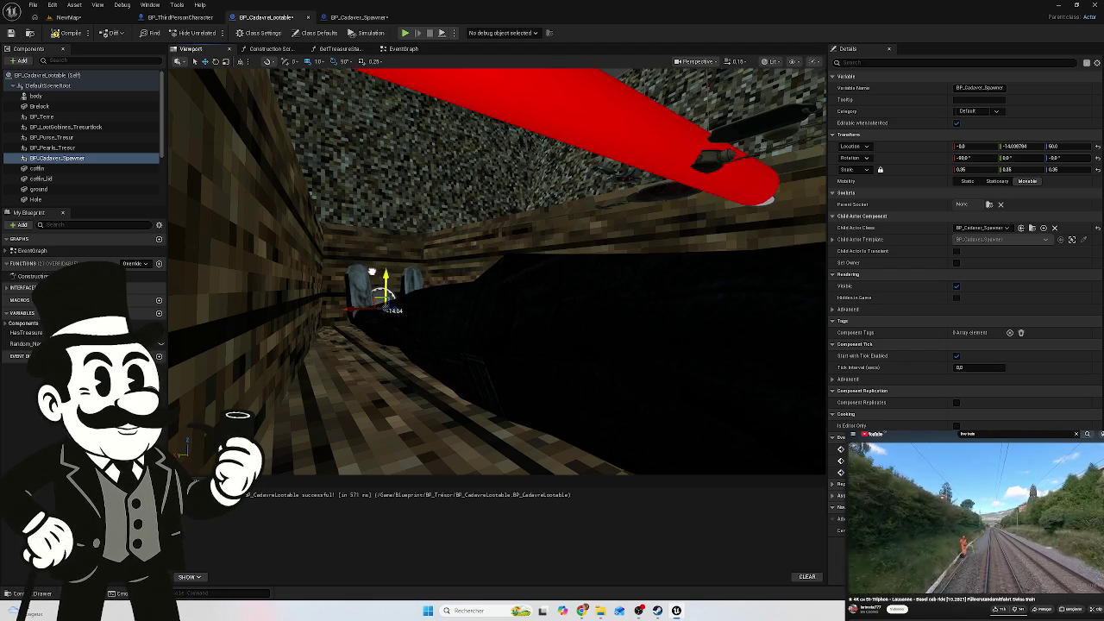
mouse_move(390, 239)
left_mouse_down()
mouse_move(401, 305)
mouse_move(400, 288)
left_mouse_up()
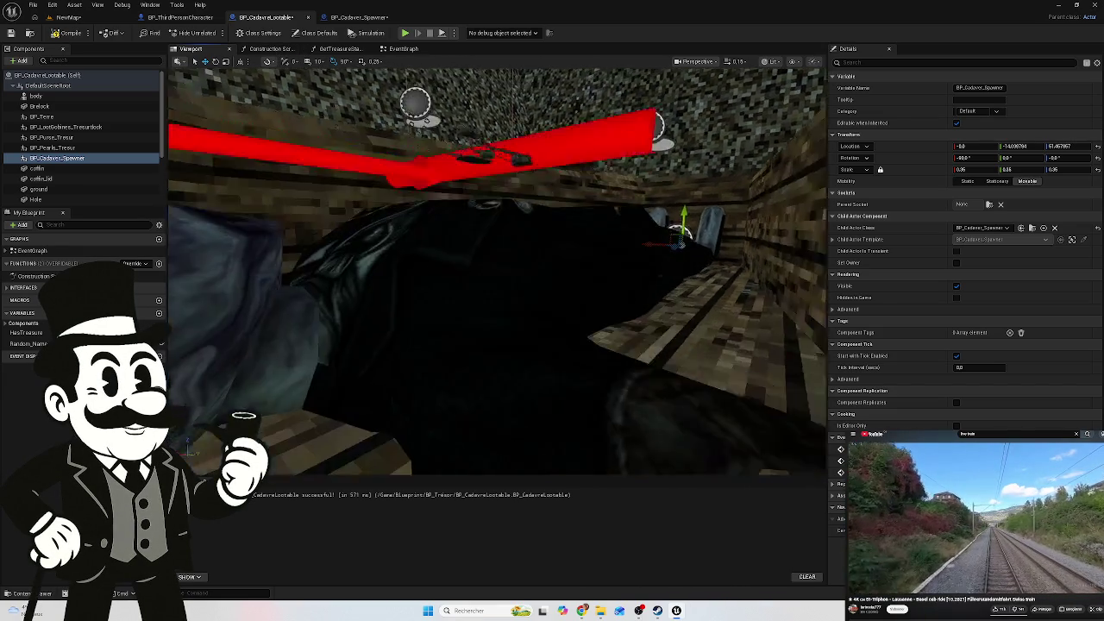
key("w")
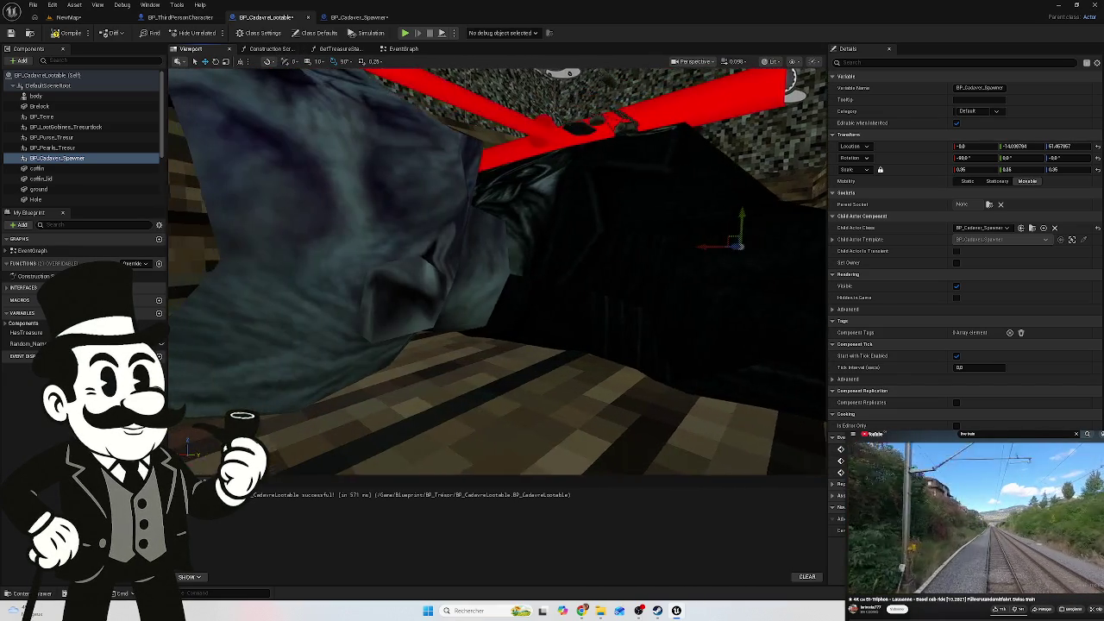
key("s")
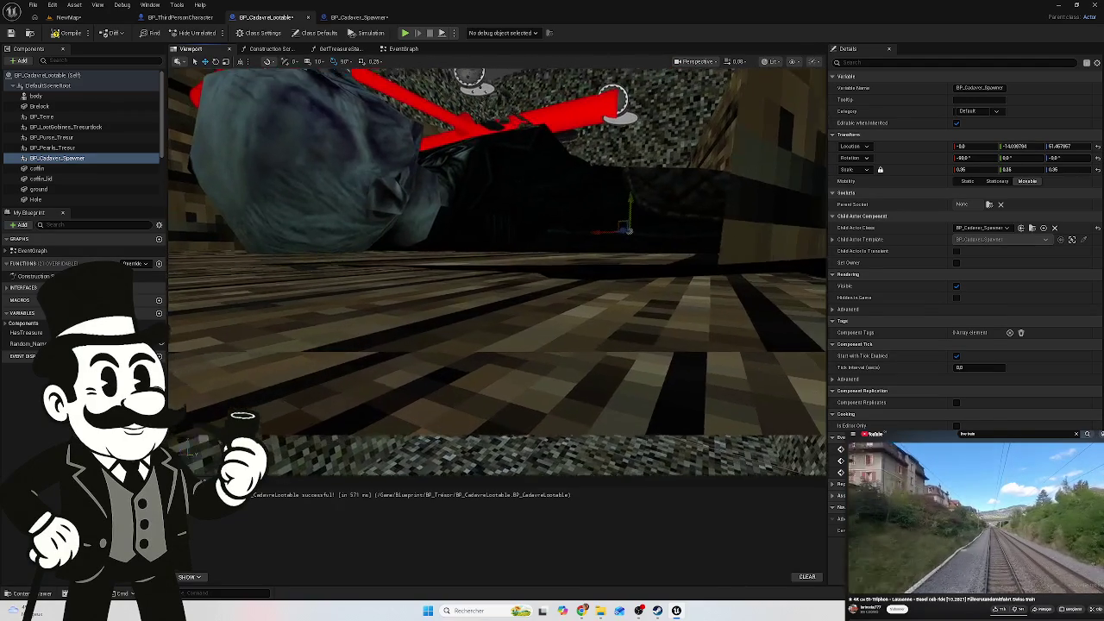
key("w")
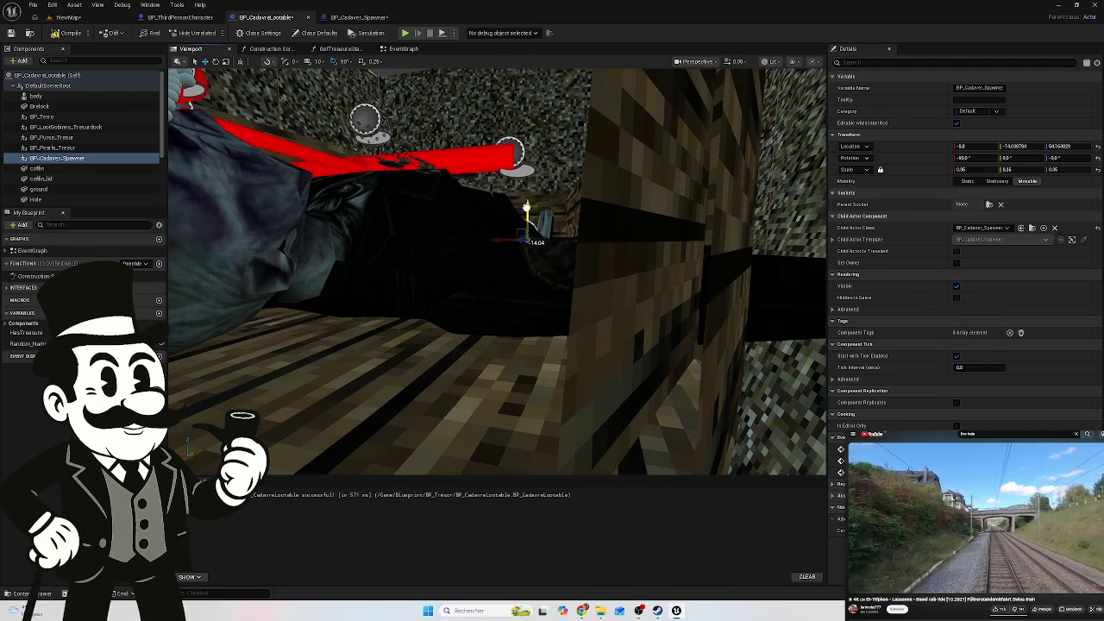
key("w")
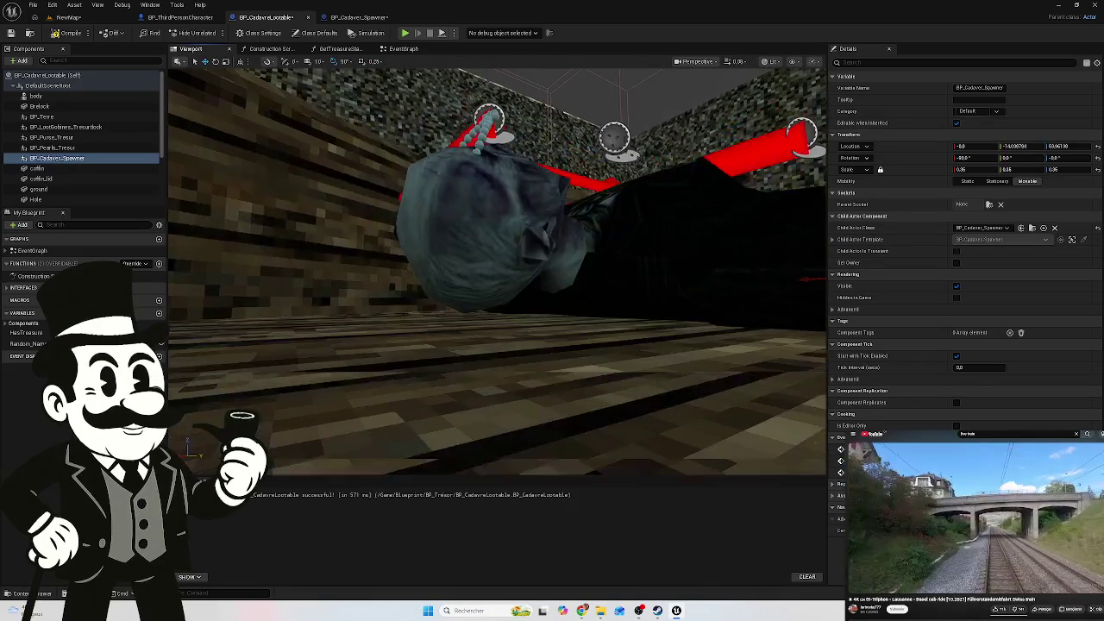
key("w")
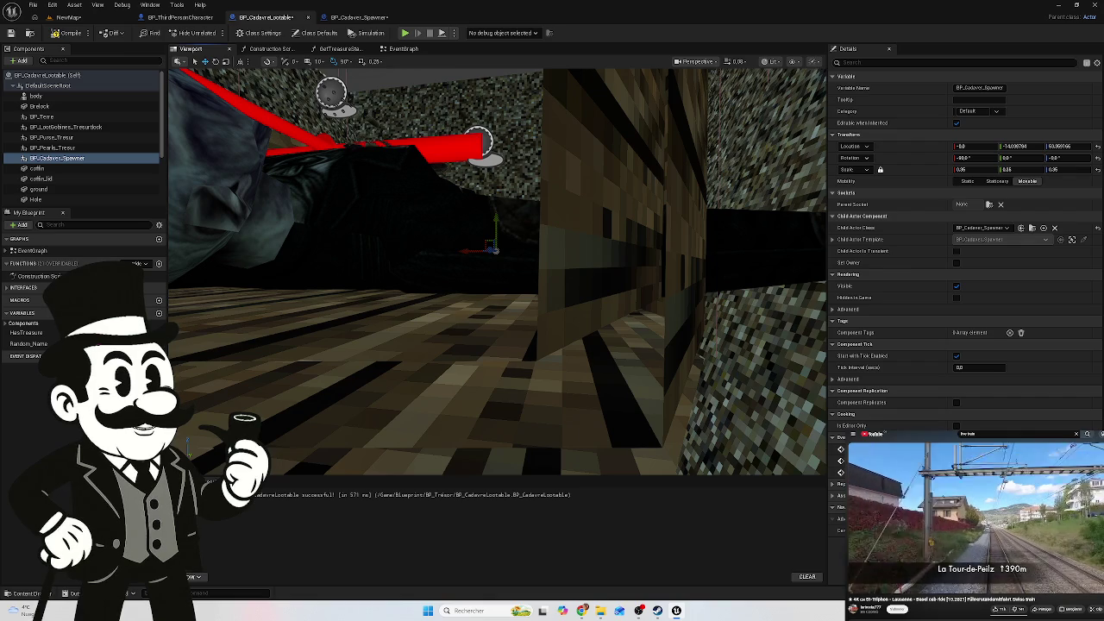
key("s")
key("w")
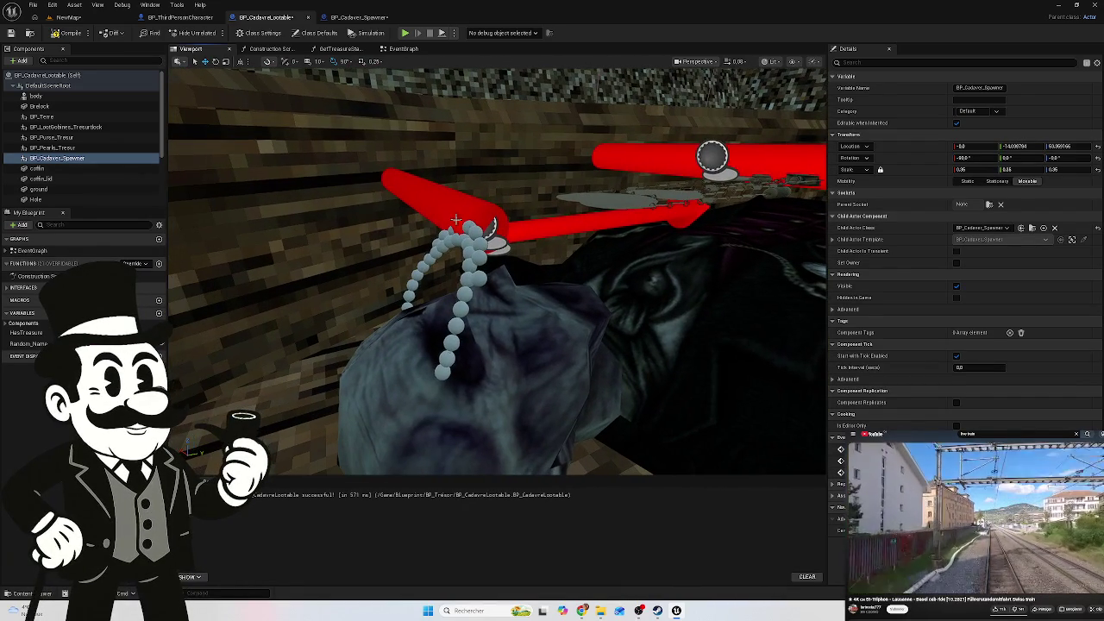
Select the treasure on the upper bone and move it down onto the body
left_click(479, 245)
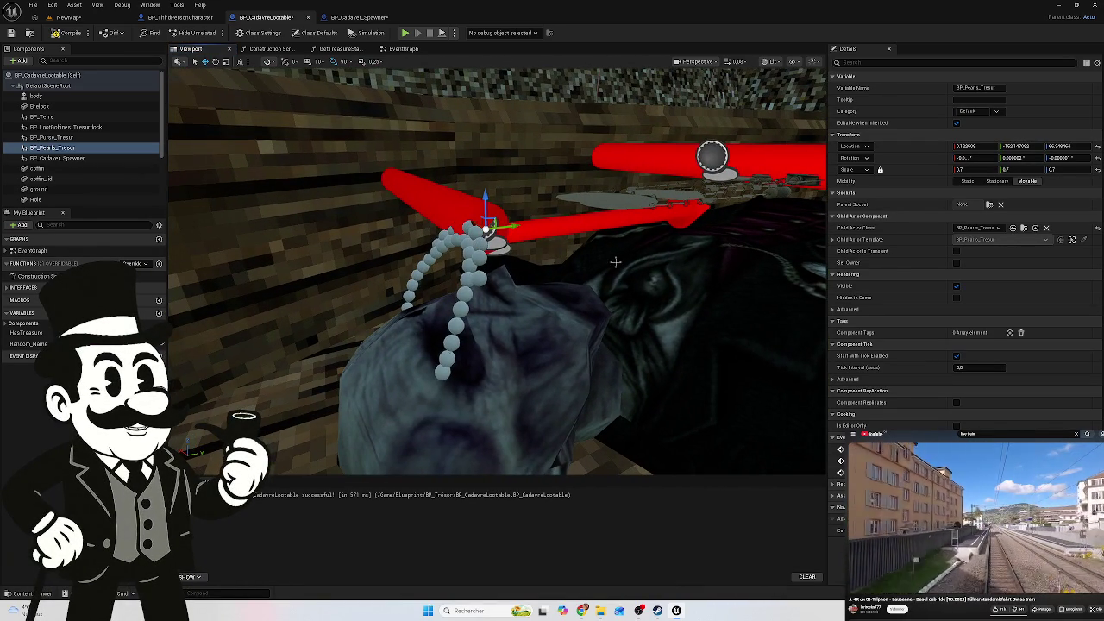
key("w")
key("s")
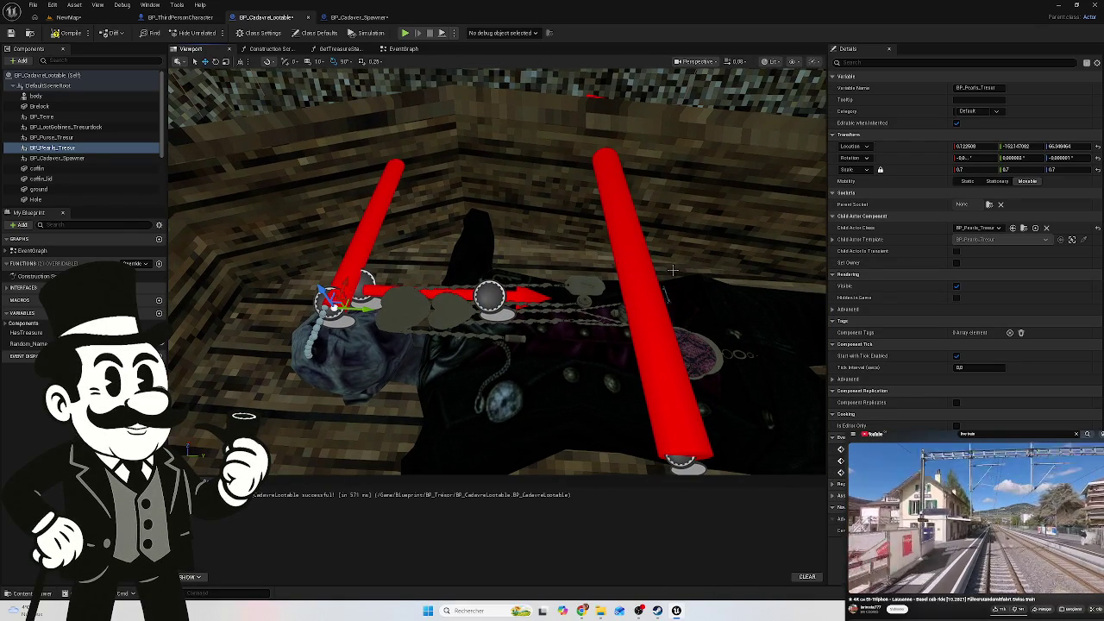
mouse_move(604, 270)
left_mouse_down()
mouse_move(604, 362)
mouse_move(594, 302)
mouse_move(594, 322)
left_mouse_up()
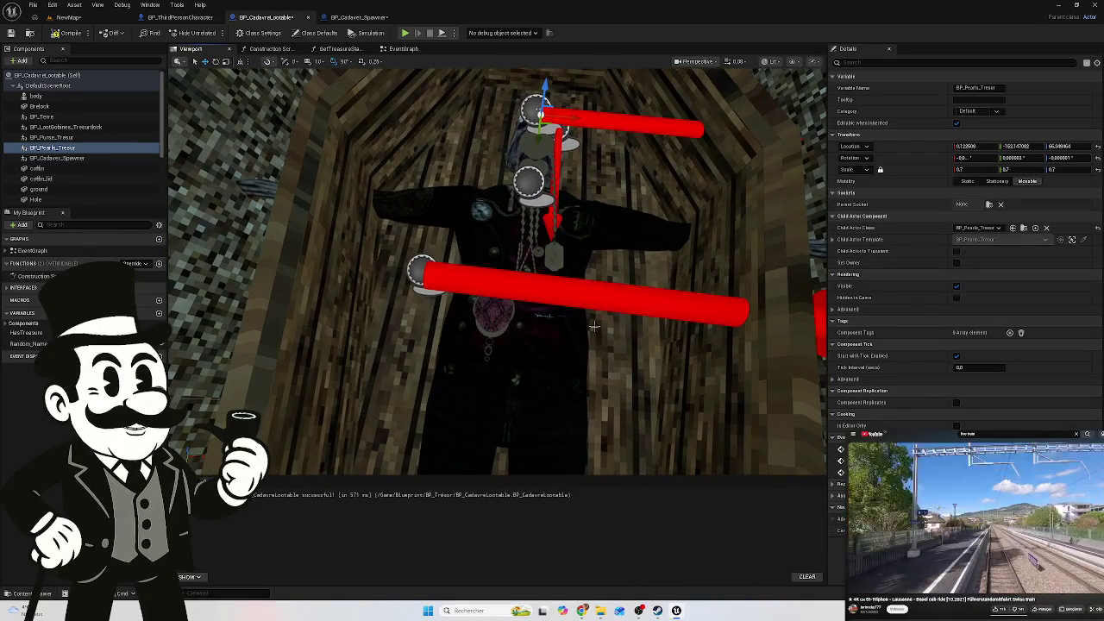
left_click(488, 321)
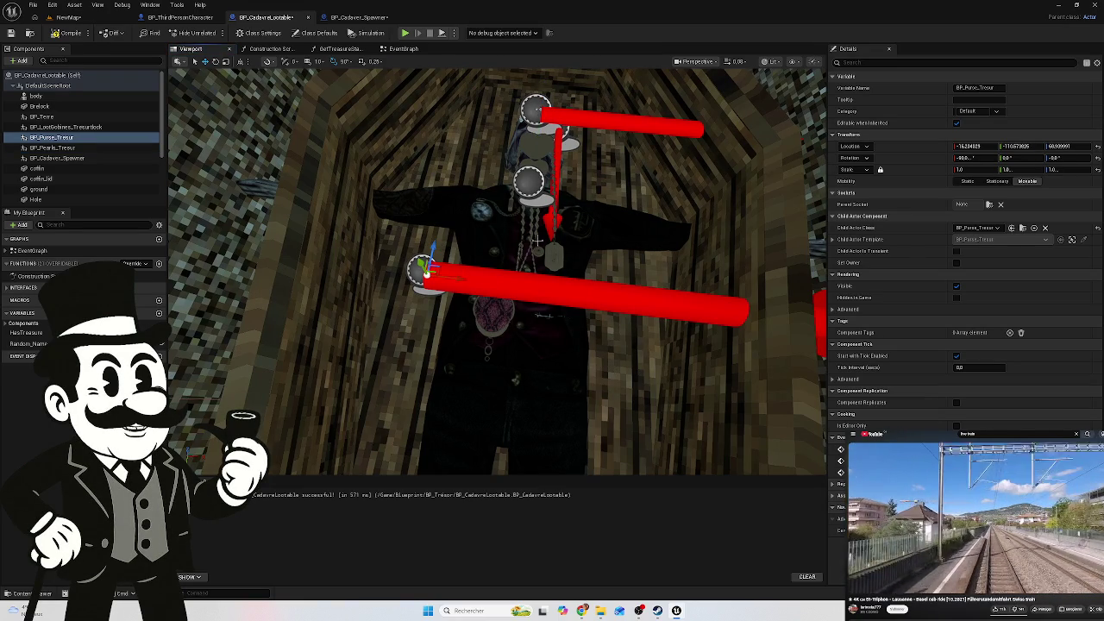
left_click(534, 158)
left_click(538, 133)
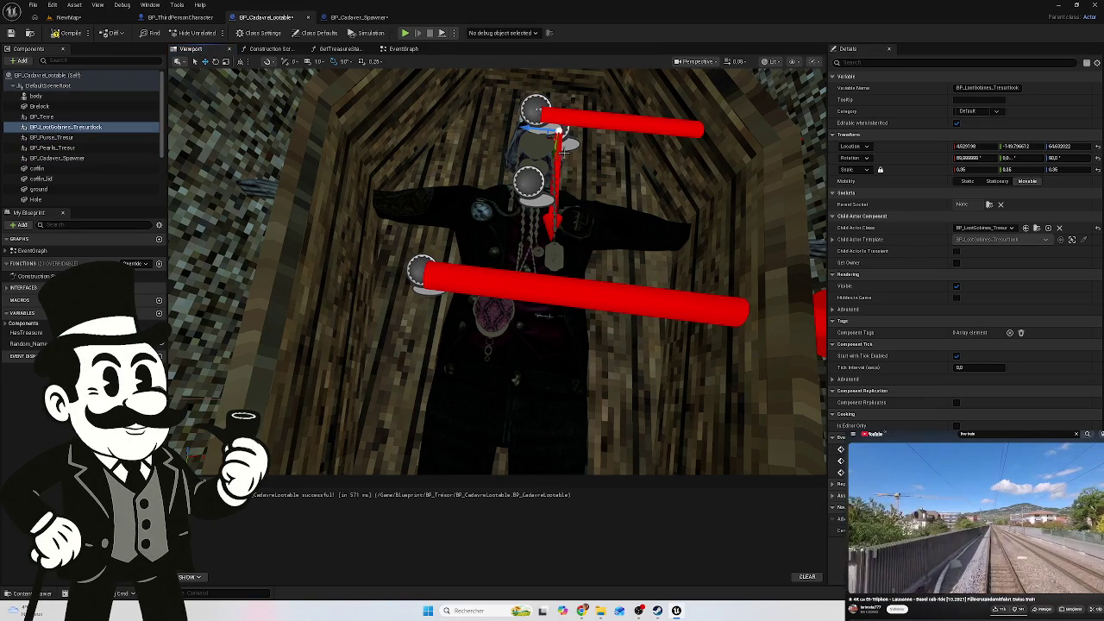
mouse_move(565, 133)
left_mouse_down()
mouse_move(559, 190)
mouse_move(548, 138)
mouse_move(550, 195)
left_mouse_up()
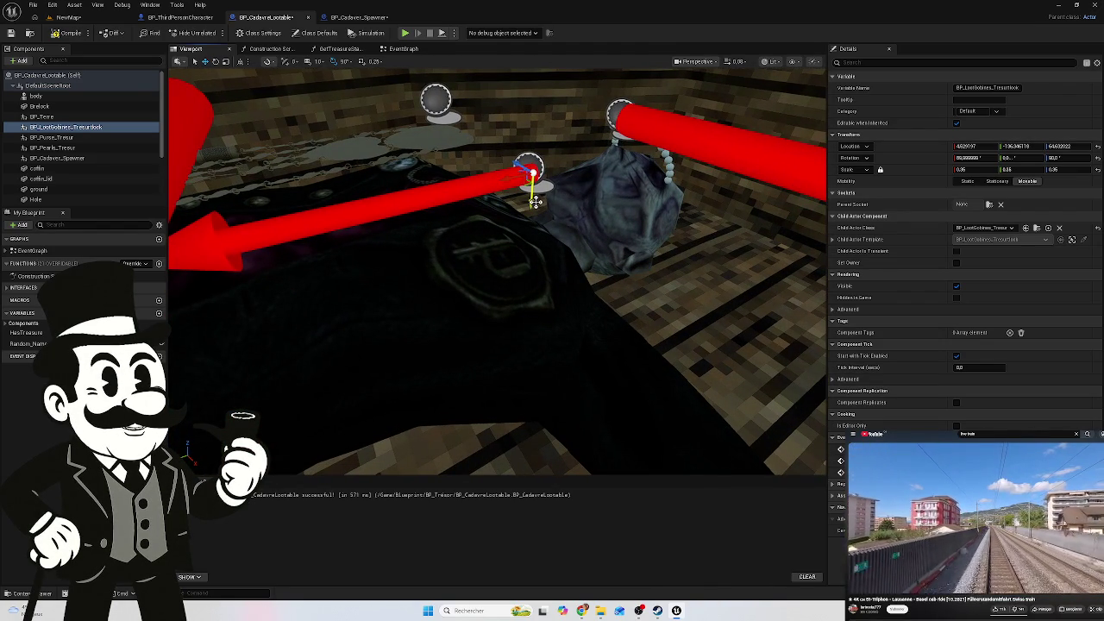
mouse_move(534, 202)
left_mouse_down()
mouse_move(537, 241)
mouse_move(570, 276)
mouse_move(783, 170)
left_mouse_up()
Focus on BP_Purse_Tresor, lower it onto the body to about Z 66.4, then check the pearls
left_click(783, 171)
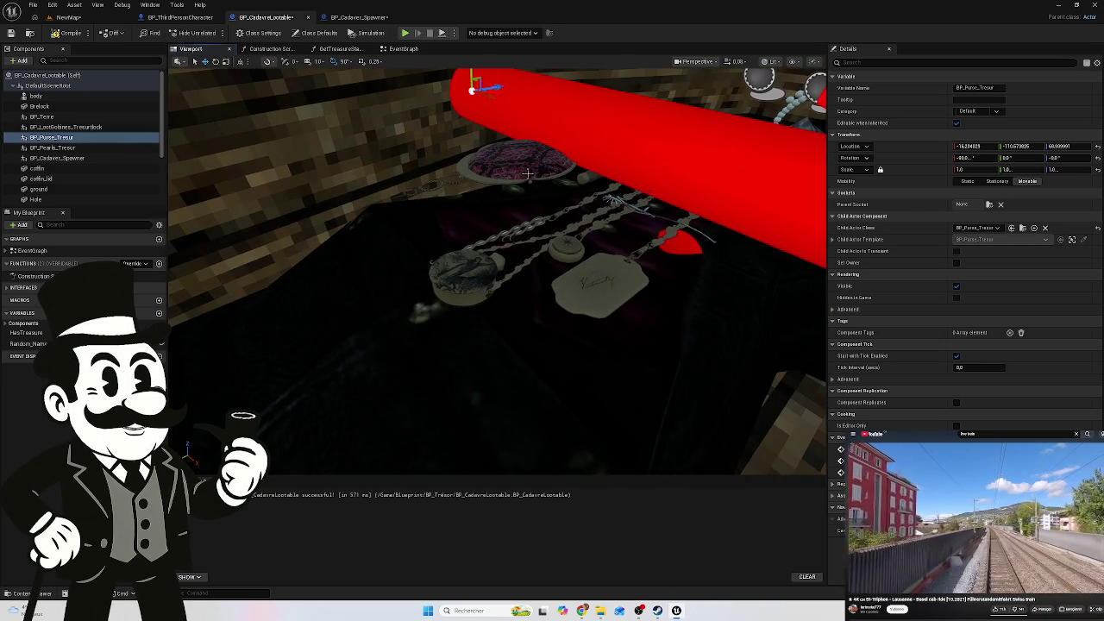
key("f")
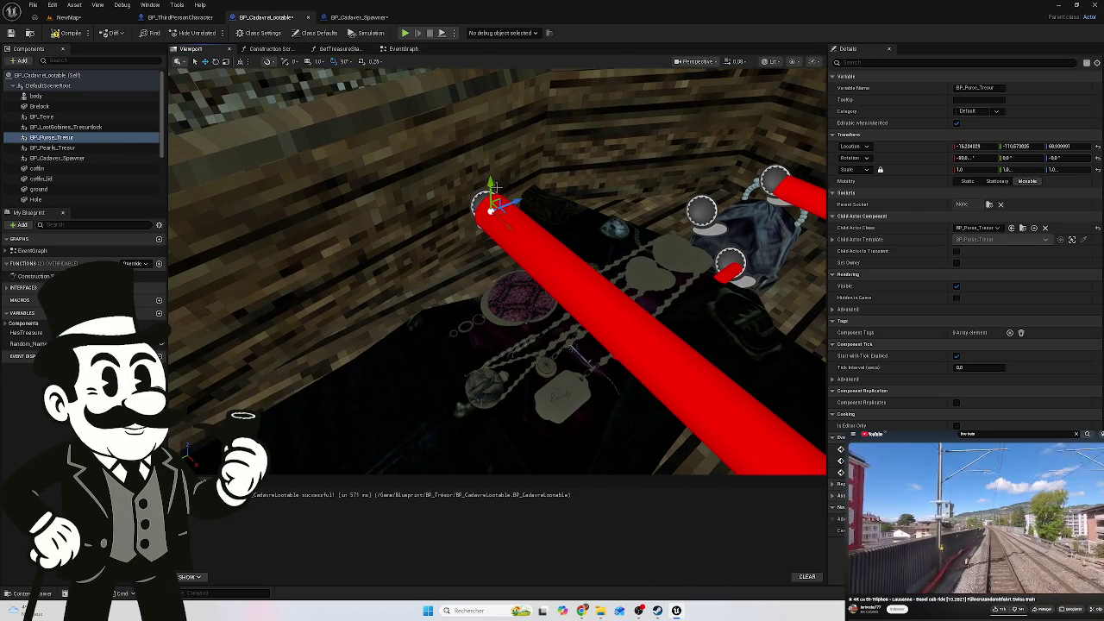
mouse_move(490, 184)
left_mouse_down()
mouse_move(470, 211)
mouse_move(645, 329)
mouse_move(566, 318)
mouse_move(487, 242)
mouse_move(482, 207)
mouse_move(509, 155)
mouse_move(465, 217)
mouse_move(438, 220)
mouse_move(440, 185)
mouse_move(427, 207)
mouse_move(449, 283)
mouse_move(464, 298)
mouse_move(477, 282)
left_mouse_up()
left_click_drag(567, 191, 562, 191)
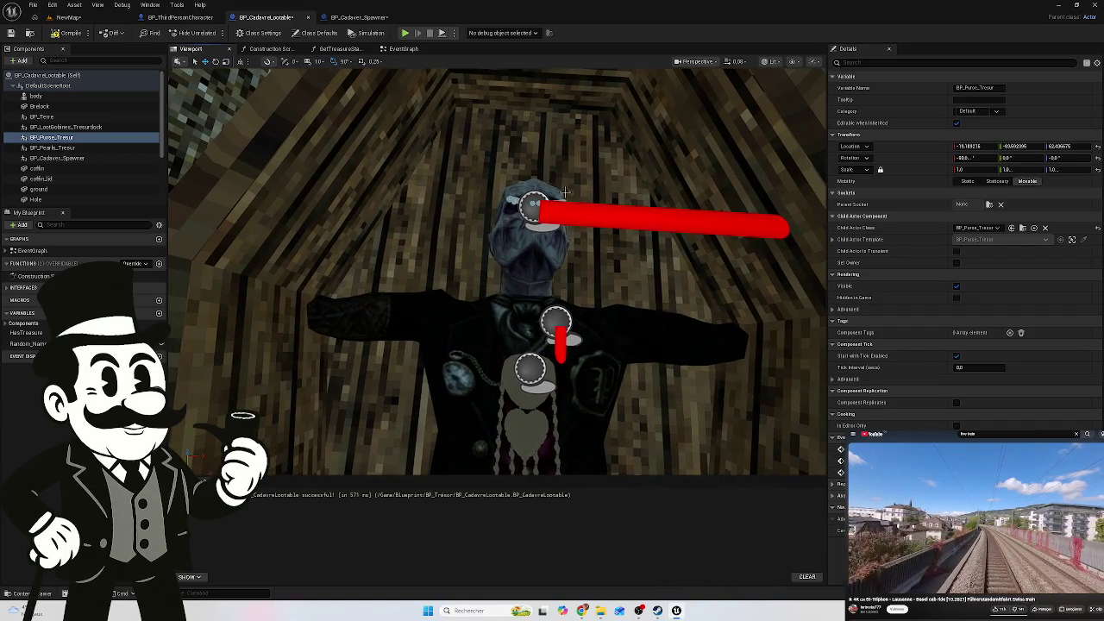
left_click(534, 204)
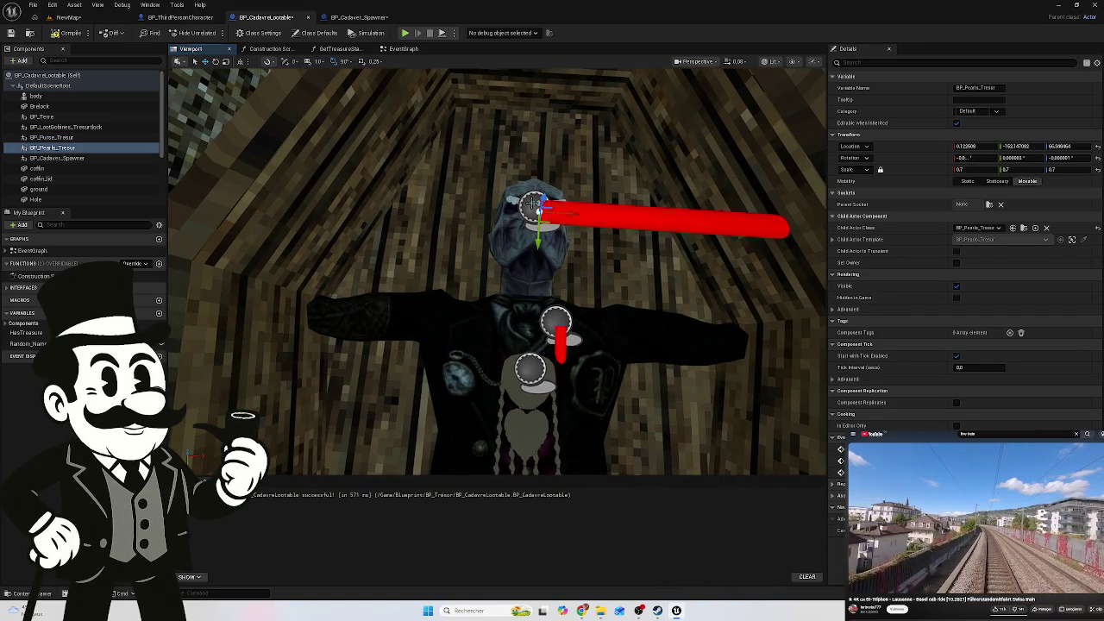
mouse_move(556, 206)
left_mouse_down()
mouse_move(553, 156)
mouse_move(528, 136)
mouse_move(635, 185)
left_mouse_up()
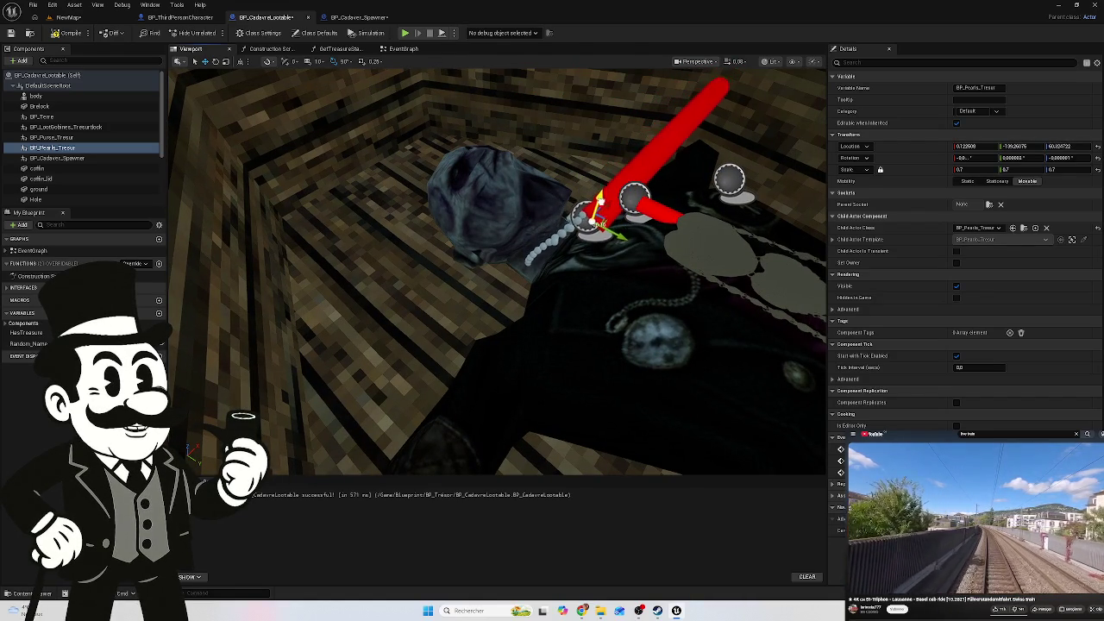
mouse_move(593, 210)
left_mouse_down()
mouse_move(578, 222)
mouse_move(593, 210)
mouse_move(586, 217)
mouse_move(592, 188)
left_mouse_up()
left_click_drag(647, 211, 636, 209)
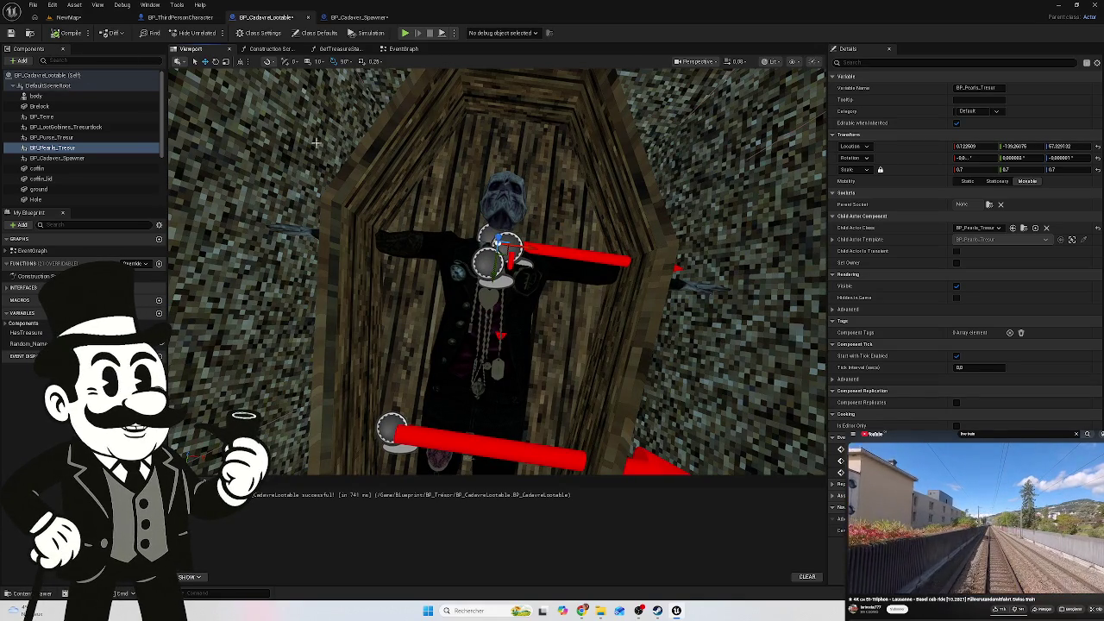
Save the NewMap graveyard level with Save Selected
left_click(74, 20)
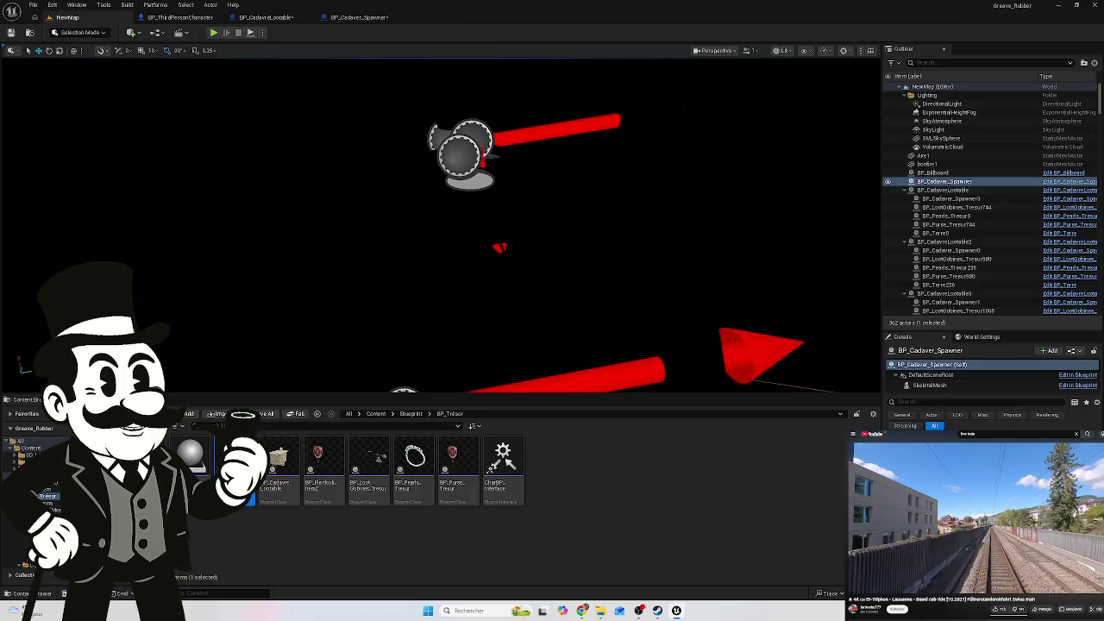
key("ctrl+s")
left_click(609, 405)
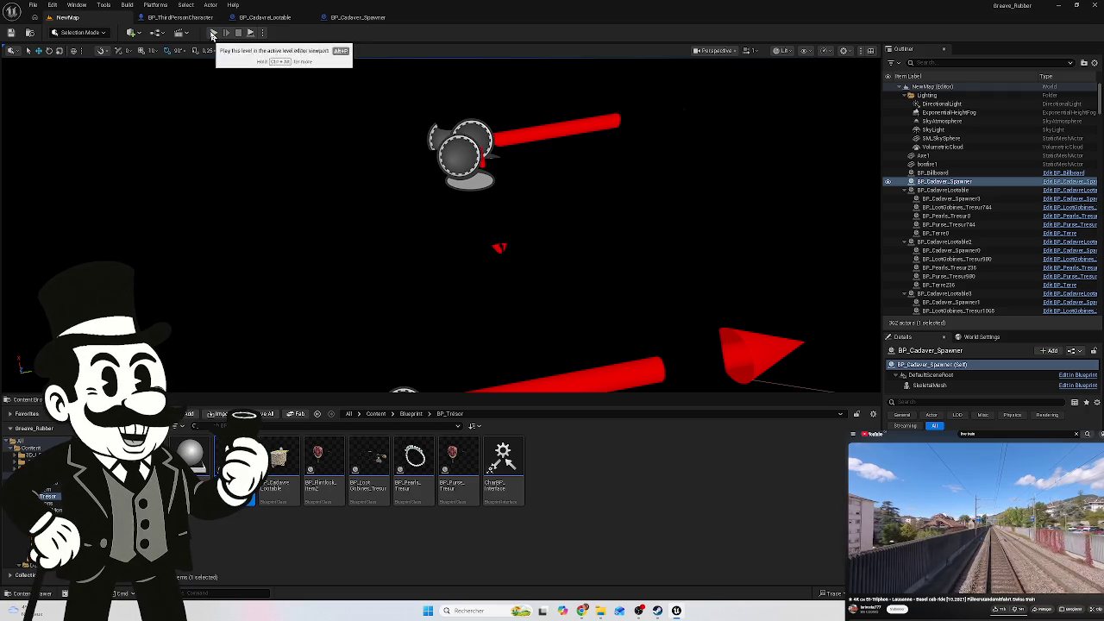
Play-test the graveyard among the graves, then delete the standalone BP_Cadaver_Spawner actor
key("alt+p")
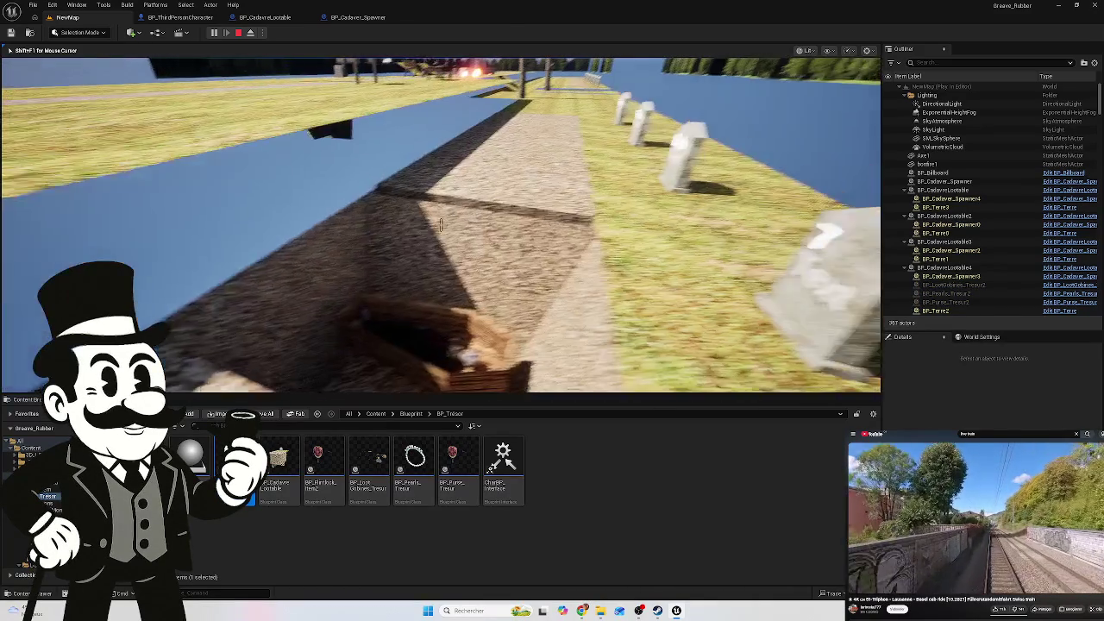
key("w")
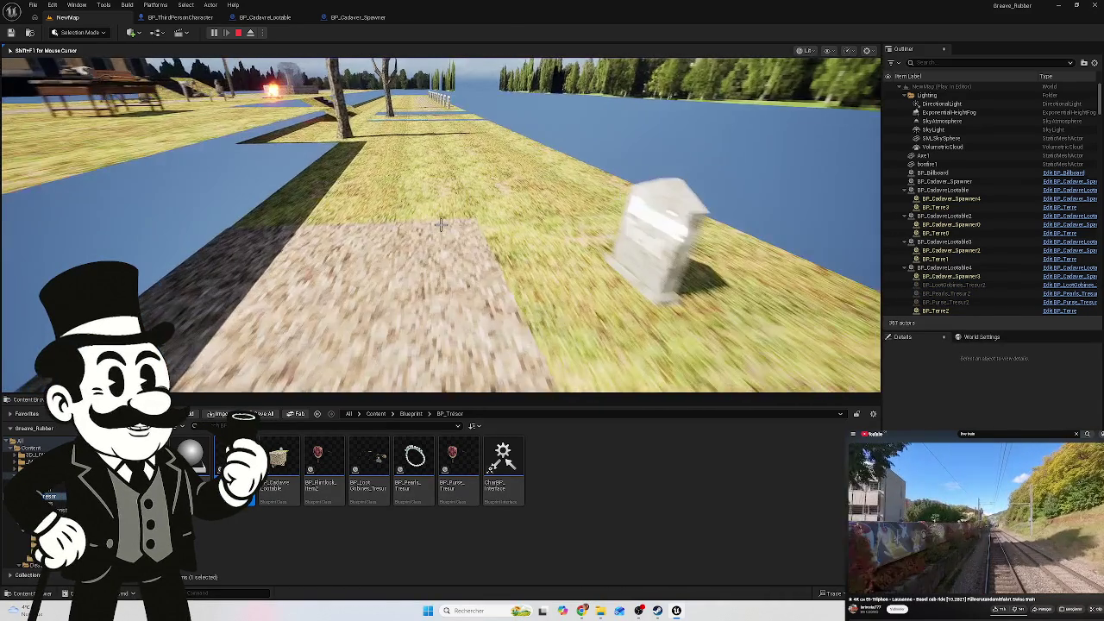
key("w")
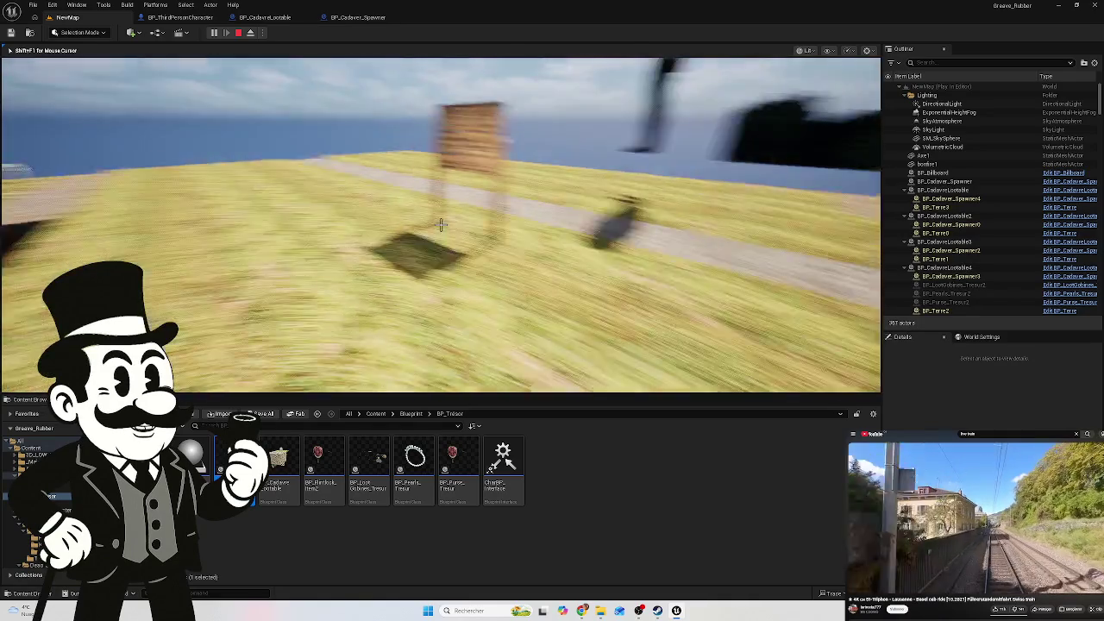
key("w")
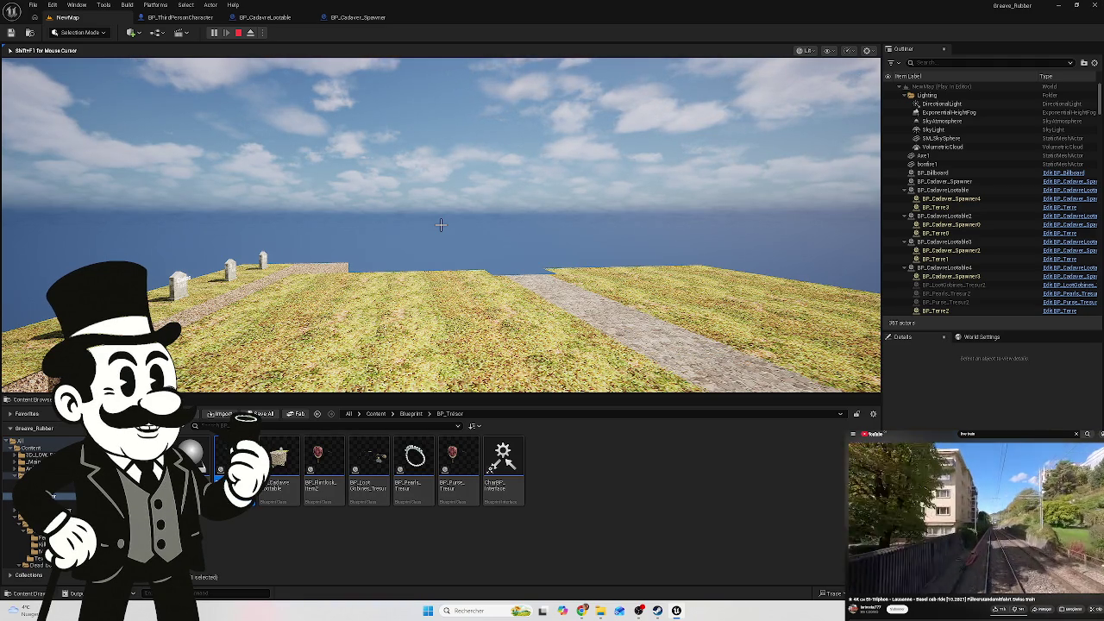
key("w")
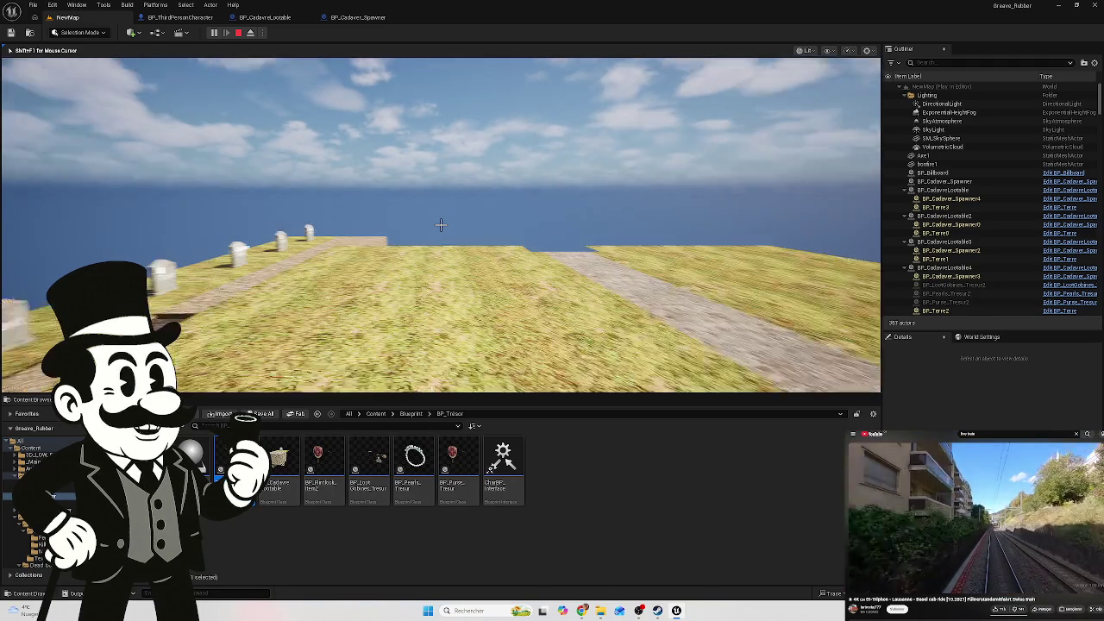
key("s")
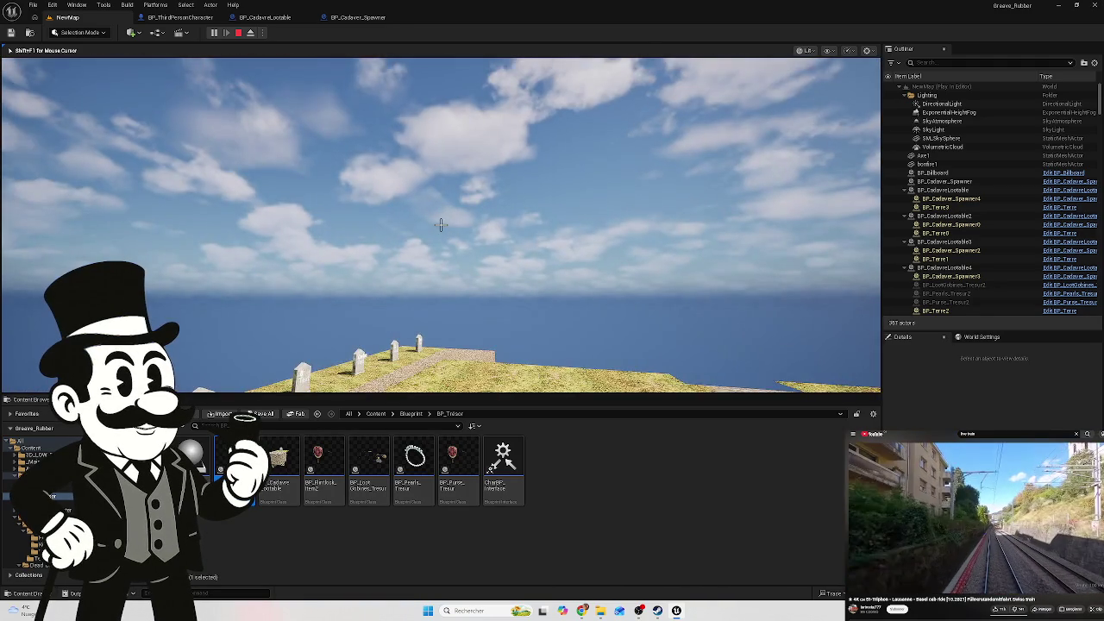
key("w")
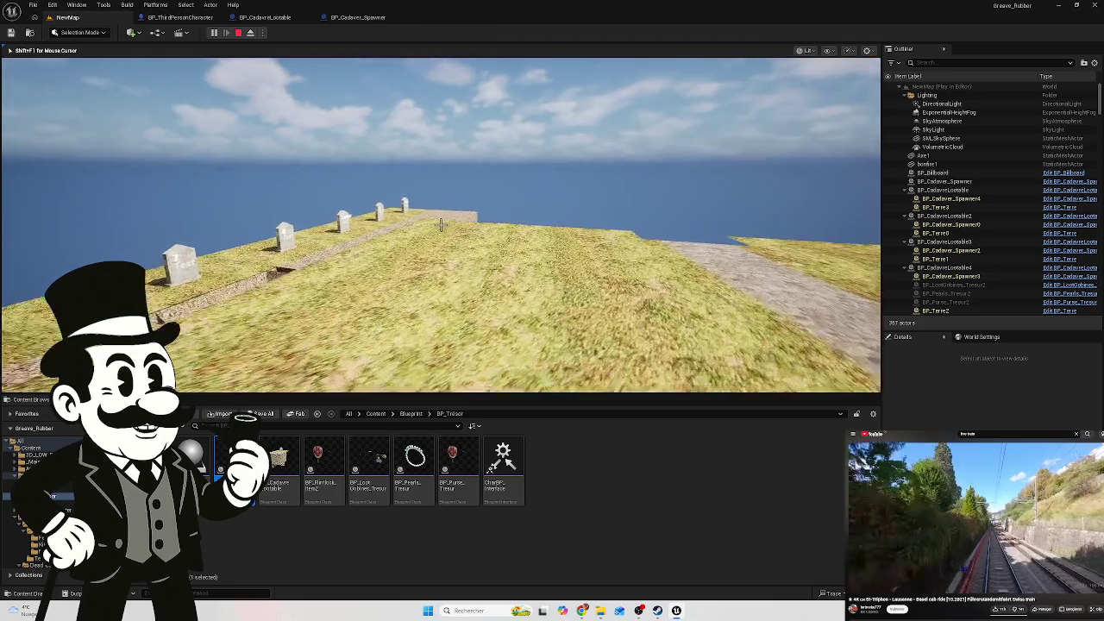
key("w")
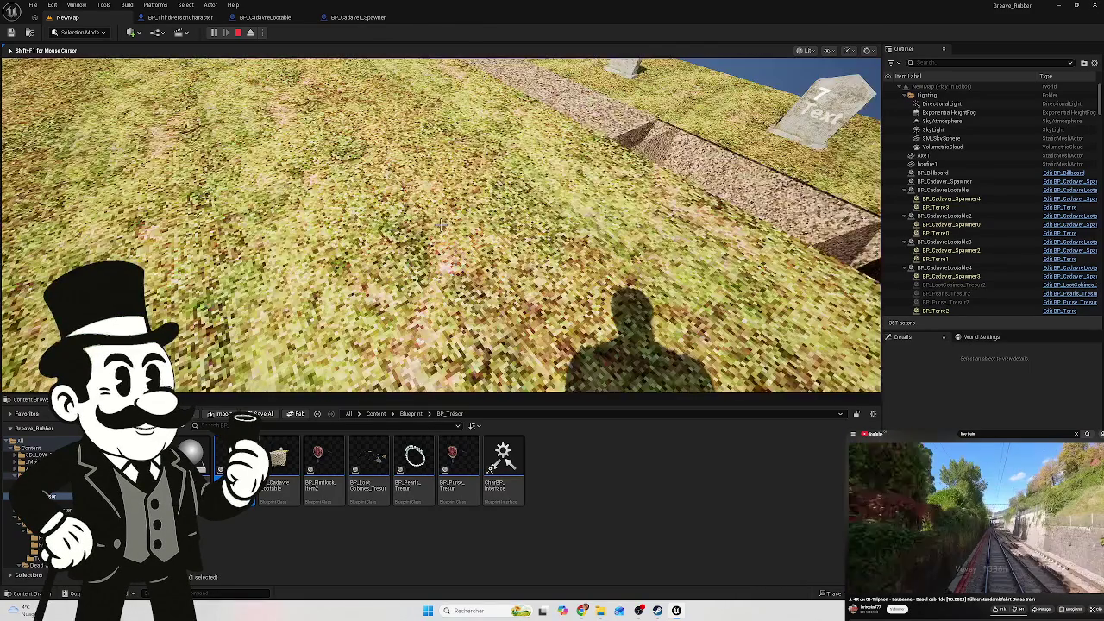
key("Escape")
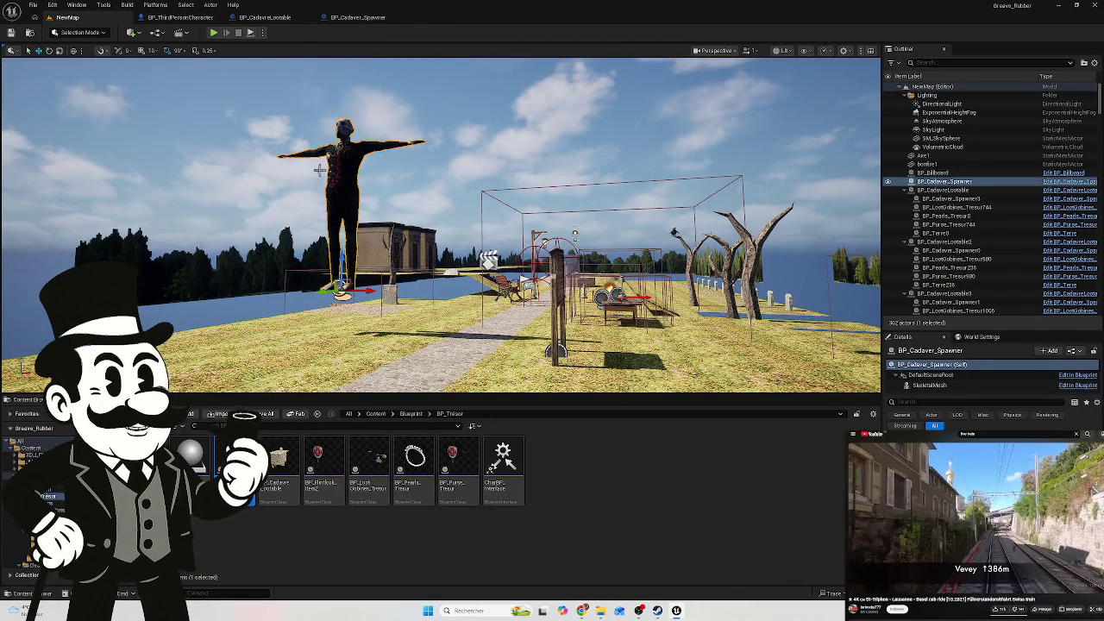
key("Delete")
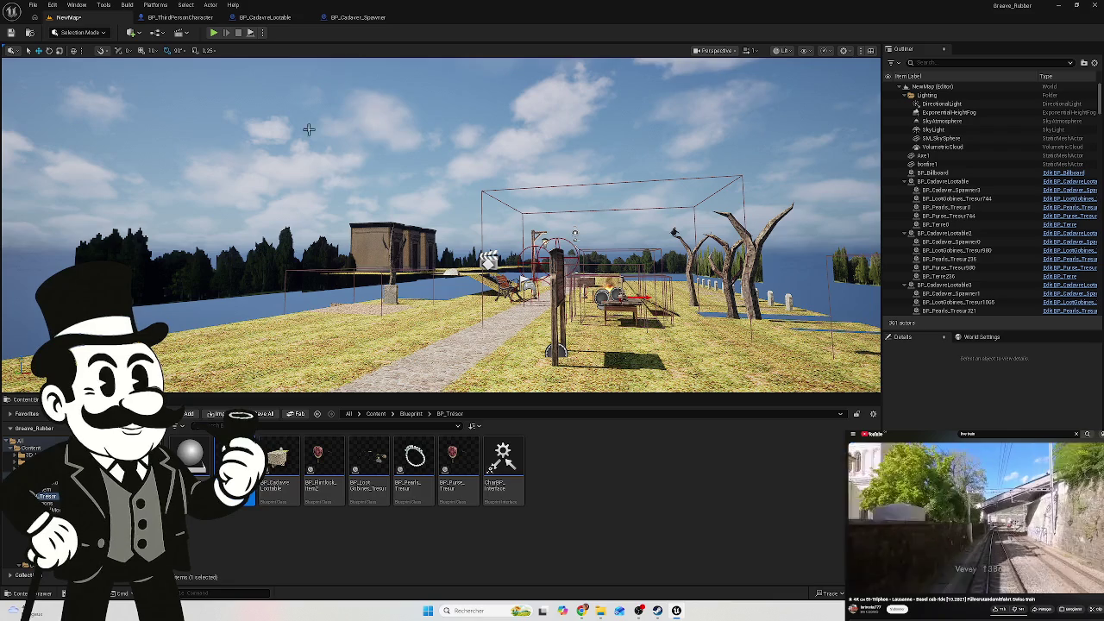
Switch through the open blueprint tabs to BP_Cadaver_Spawner's event graph
left_click(175, 19)
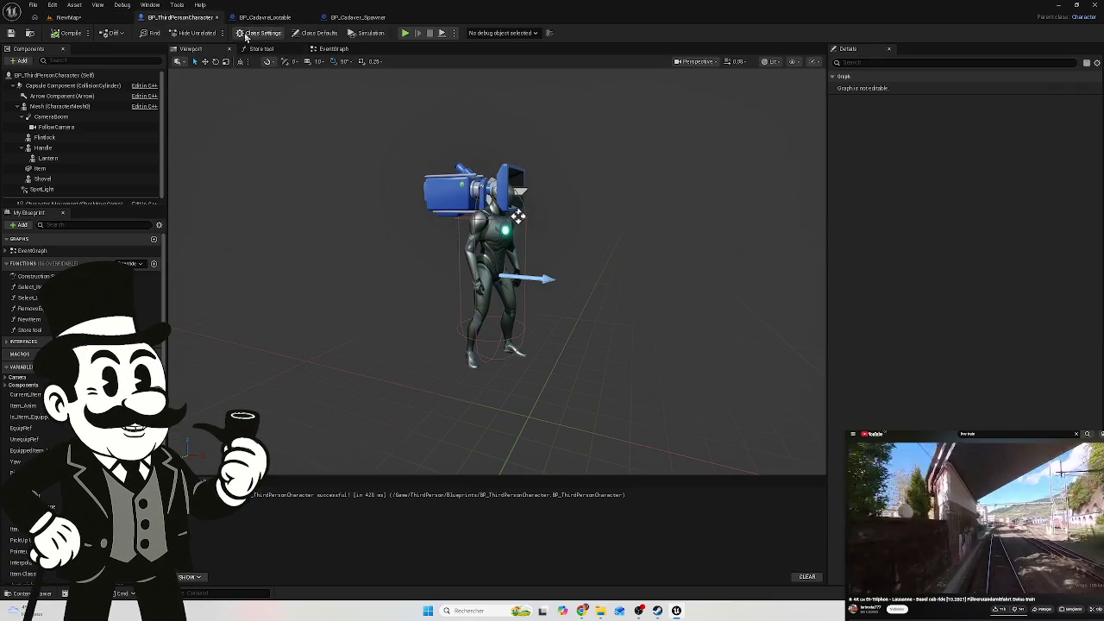
left_click(257, 21)
left_click(360, 19)
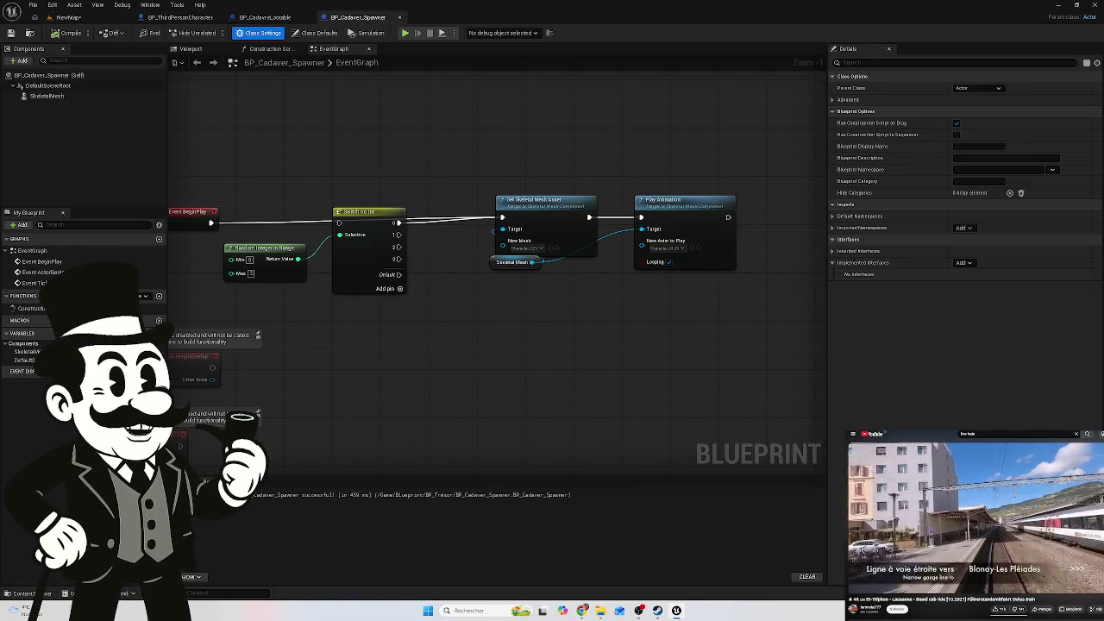
Save the modified level and assets with Save Selected in the Save Content dialog
key("ctrl+shift+s")
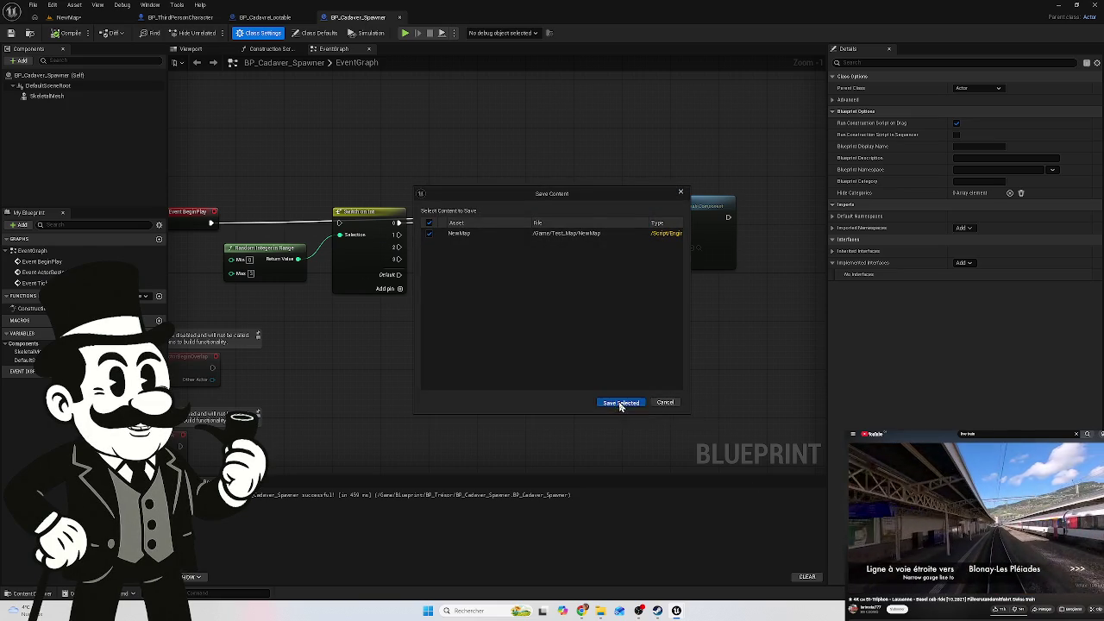
left_click(621, 403)
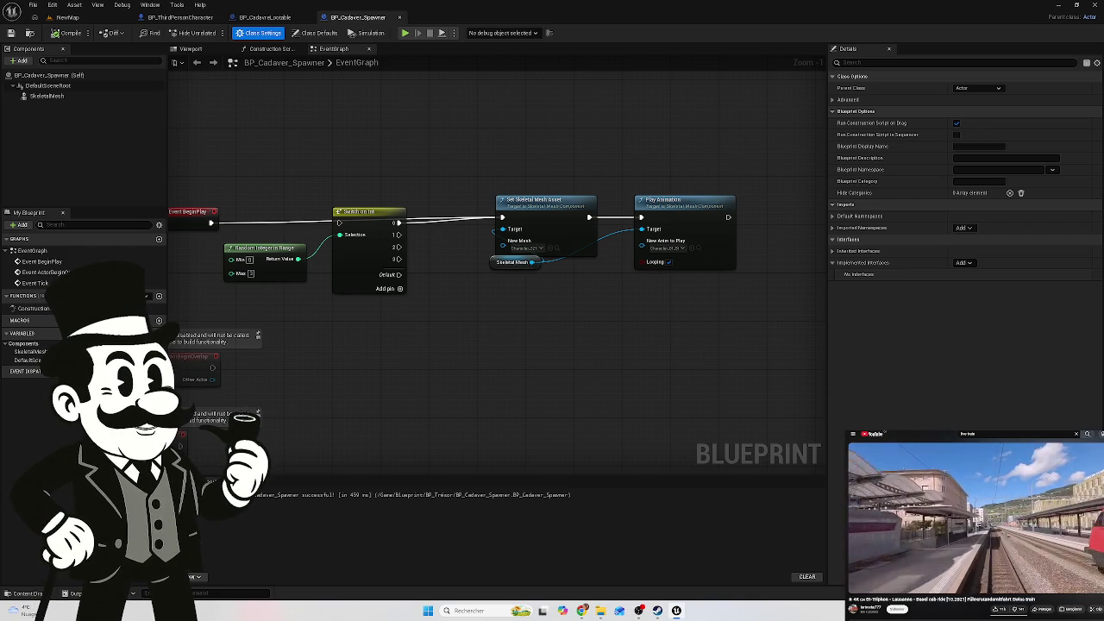
key("alt+Tab")
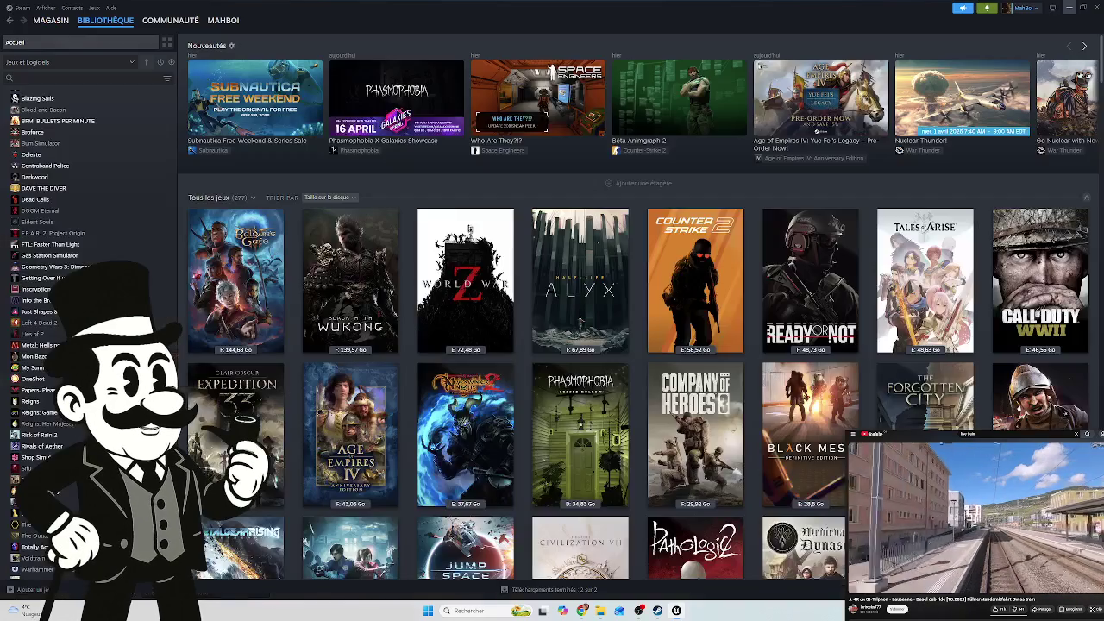
key("alt+Tab")
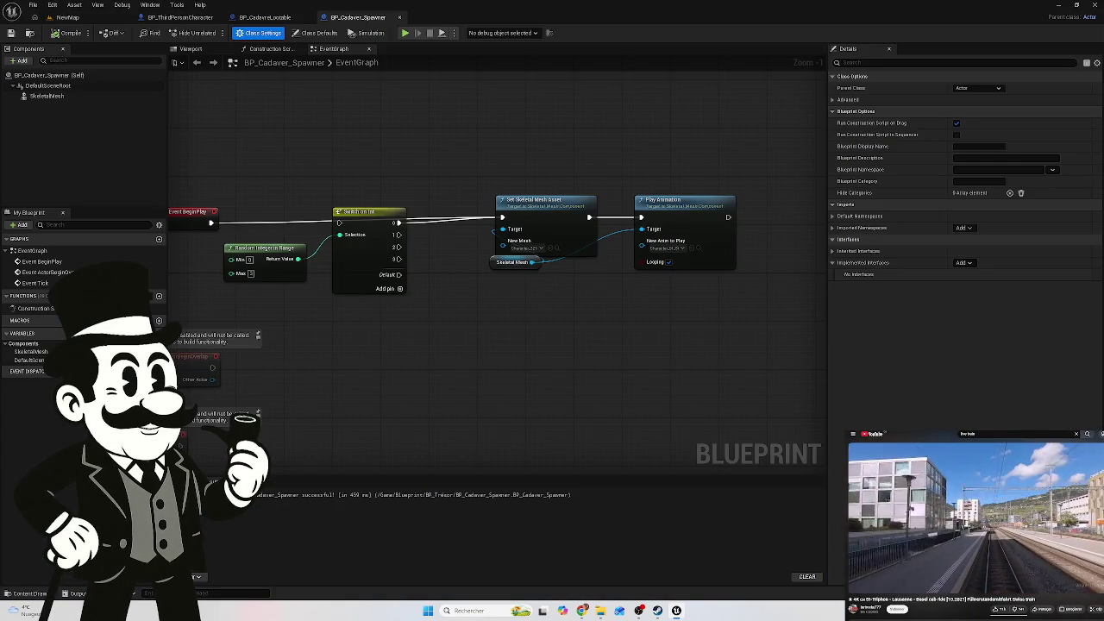